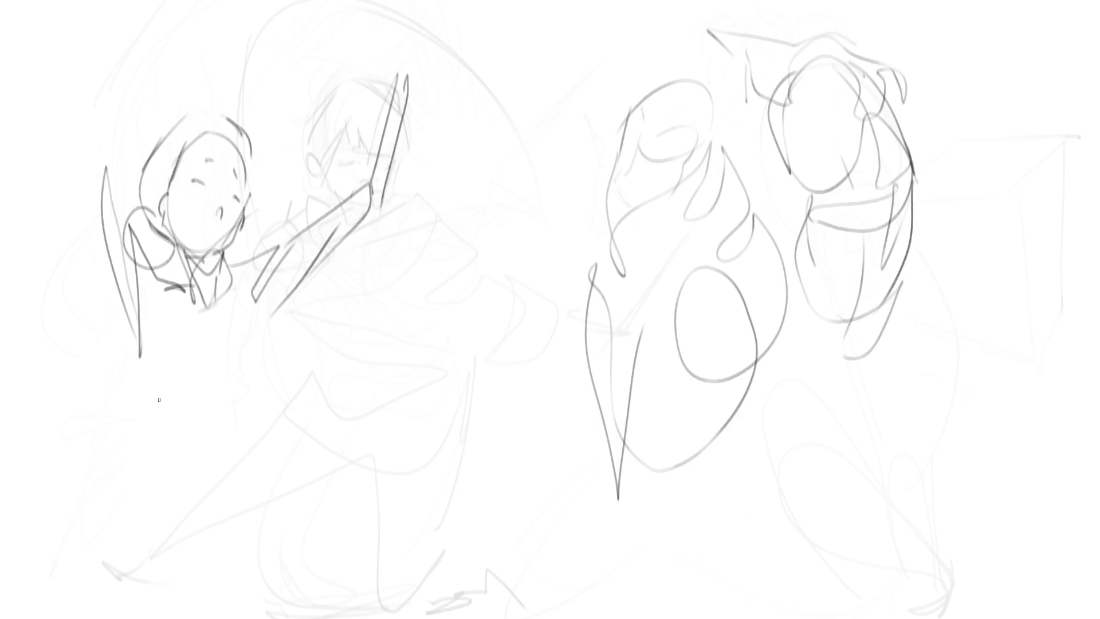
Step: Extend the left figure's body outline downward and sketch its rounded torso
{"action": "left_click_drag", "start_coordinate": [139, 270], "coordinate": [148, 420]}
{"action": "mouse_move", "coordinate": [143, 379]}
{"action": "left_mouse_down"}
{"action": "mouse_move", "coordinate": [165, 315]}
{"action": "mouse_move", "coordinate": [270, 329]}
{"action": "mouse_move", "coordinate": [291, 371]}
{"action": "left_mouse_up"}
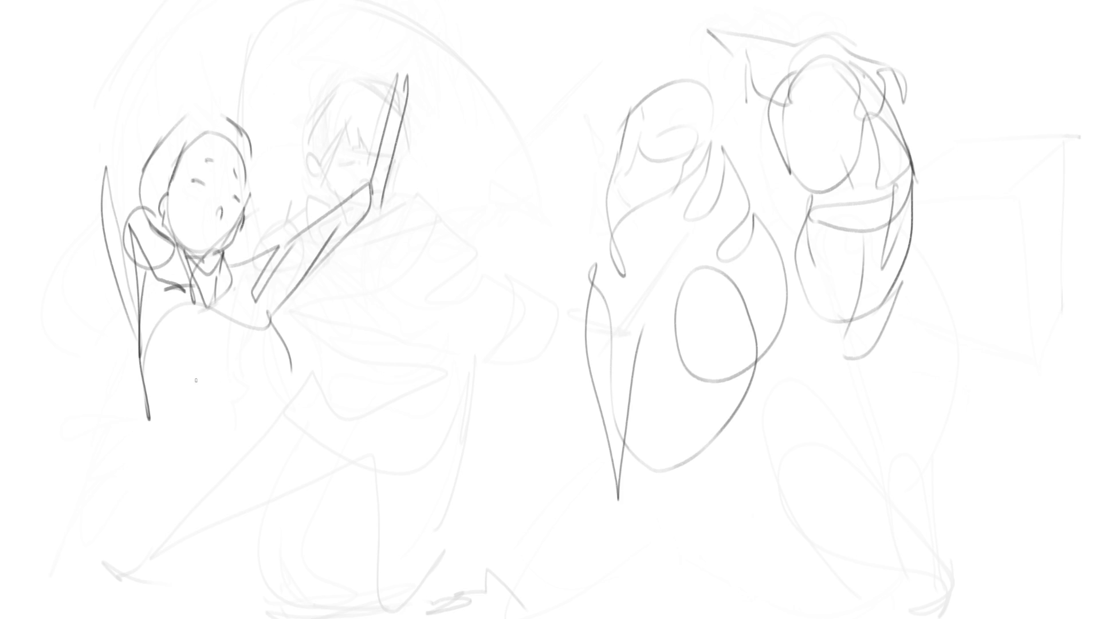
{"action": "mouse_move", "coordinate": [130, 376]}
{"action": "left_mouse_down"}
{"action": "mouse_move", "coordinate": [137, 390]}
{"action": "mouse_move", "coordinate": [260, 374]}
{"action": "mouse_move", "coordinate": [170, 317]}
{"action": "mouse_move", "coordinate": [282, 381]}
{"action": "left_mouse_up"}
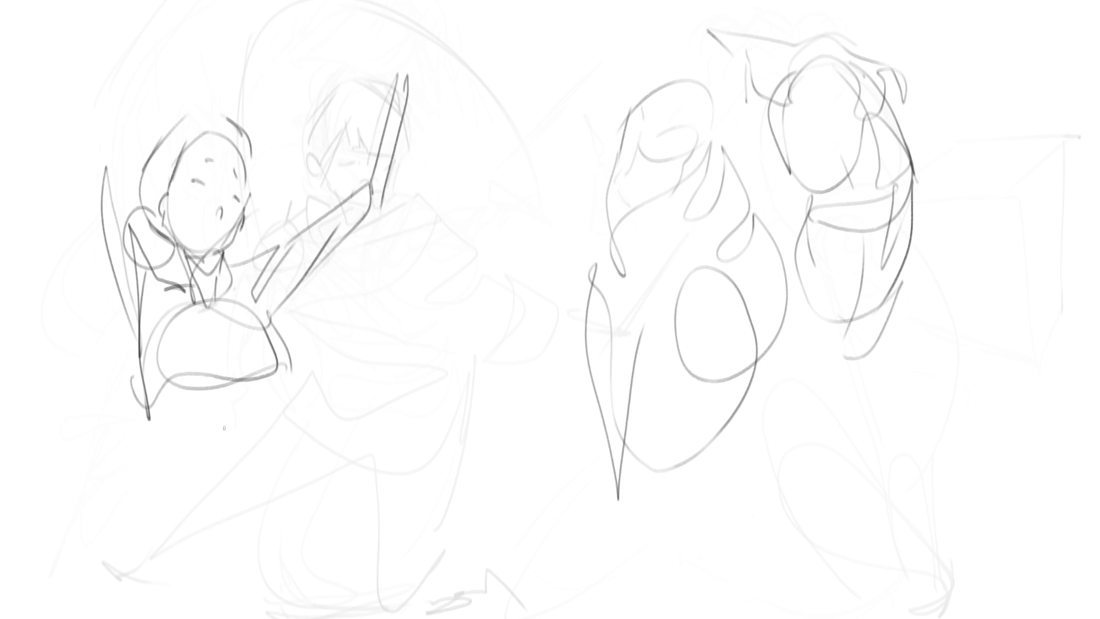
Step: Sketch the left figure's hips and legs, then a long diagonal line down the centre
{"action": "left_click_drag", "start_coordinate": [184, 413], "coordinate": [240, 391]}
{"action": "mouse_move", "coordinate": [244, 391]}
{"action": "left_mouse_down"}
{"action": "mouse_move", "coordinate": [223, 412]}
{"action": "mouse_move", "coordinate": [232, 441]}
{"action": "left_mouse_up"}
{"action": "left_click_drag", "start_coordinate": [281, 378], "coordinate": [280, 414]}
{"action": "left_click_drag", "start_coordinate": [170, 423], "coordinate": [229, 478]}
{"action": "mouse_move", "coordinate": [175, 444]}
{"action": "left_mouse_down"}
{"action": "mouse_move", "coordinate": [212, 396]}
{"action": "mouse_move", "coordinate": [300, 457]}
{"action": "left_mouse_up"}
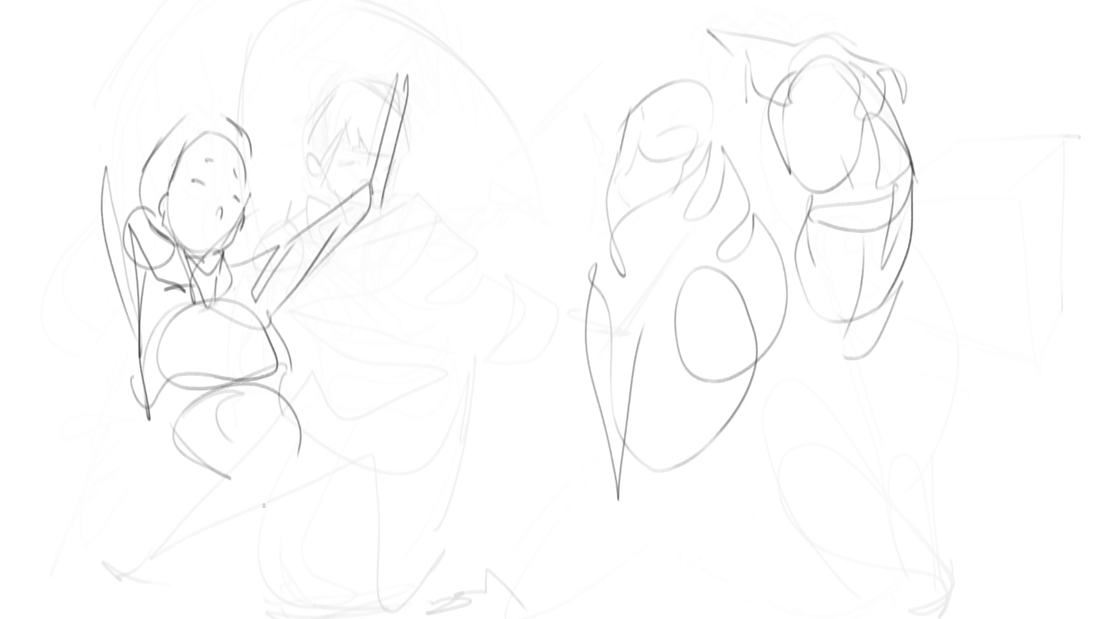
{"action": "mouse_move", "coordinate": [154, 428]}
{"action": "left_mouse_down"}
{"action": "mouse_move", "coordinate": [199, 483]}
{"action": "mouse_move", "coordinate": [314, 511]}
{"action": "mouse_move", "coordinate": [284, 400]}
{"action": "mouse_move", "coordinate": [312, 416]}
{"action": "mouse_move", "coordinate": [302, 419]}
{"action": "mouse_move", "coordinate": [377, 549]}
{"action": "mouse_move", "coordinate": [392, 277]}
{"action": "mouse_move", "coordinate": [495, 69]}
{"action": "left_mouse_up"}
{"action": "left_click_drag", "start_coordinate": [519, 26], "coordinate": [450, 389]}
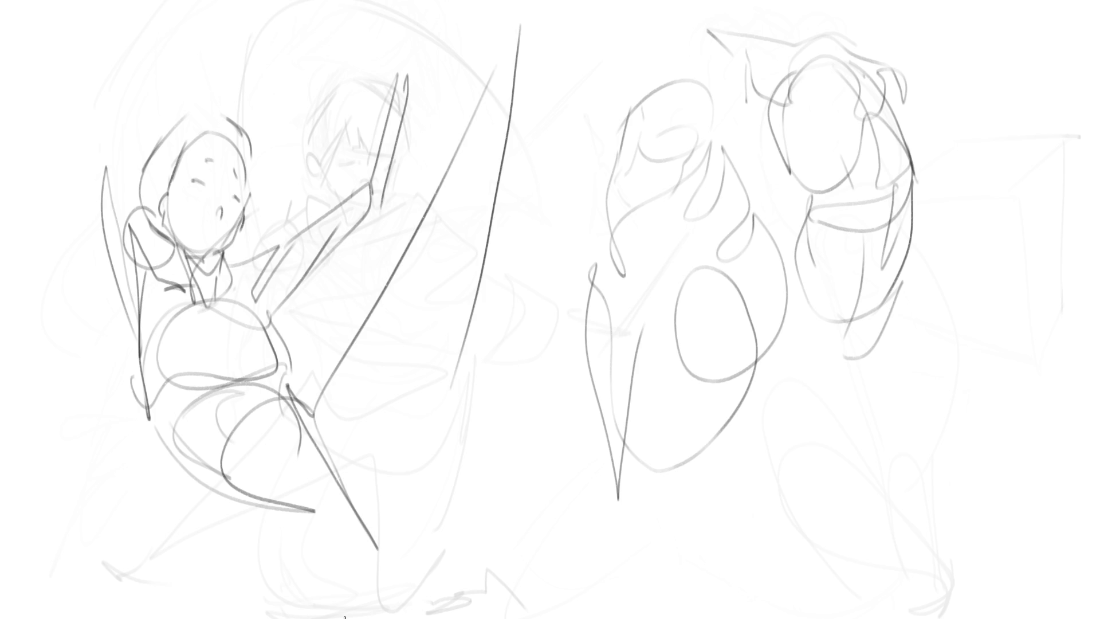
Step: Extend the left figure to the bottom, draw a book's top edge, and sketch the right figure's body lines
{"action": "mouse_move", "coordinate": [246, 506]}
{"action": "left_mouse_down"}
{"action": "mouse_move", "coordinate": [285, 576]}
{"action": "mouse_move", "coordinate": [373, 616]}
{"action": "left_mouse_up"}
{"action": "mouse_move", "coordinate": [106, 167]}
{"action": "left_mouse_down"}
{"action": "mouse_move", "coordinate": [350, 12]}
{"action": "mouse_move", "coordinate": [372, 81]}
{"action": "mouse_move", "coordinate": [304, 273]}
{"action": "left_mouse_up"}
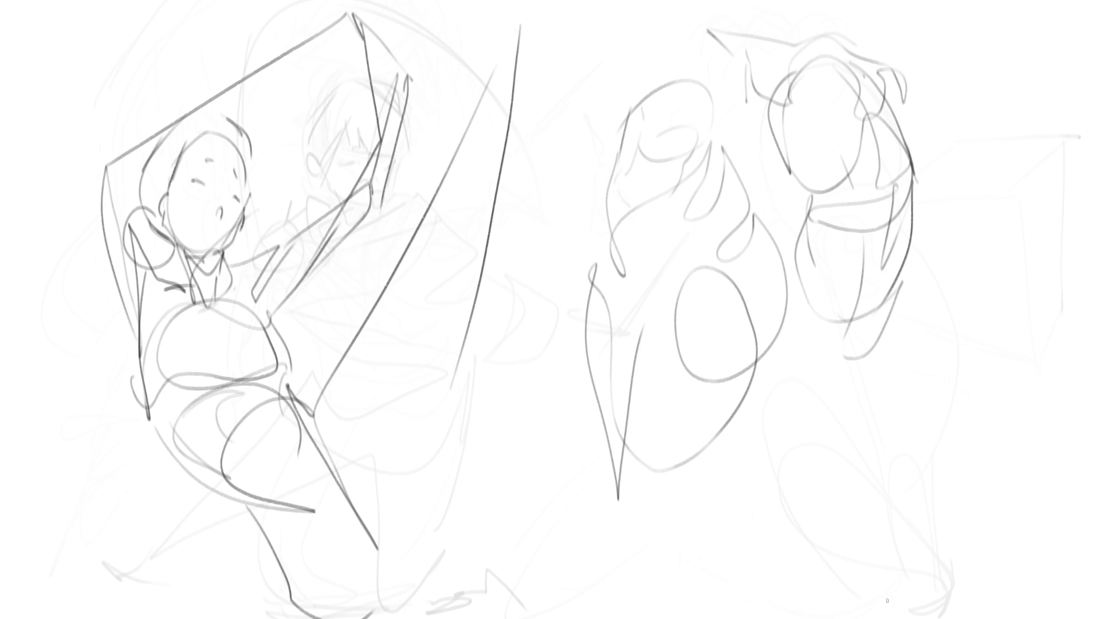
{"action": "left_click_drag", "start_coordinate": [818, 210], "coordinate": [760, 288]}
{"action": "mouse_move", "coordinate": [804, 227]}
{"action": "left_mouse_down"}
{"action": "mouse_move", "coordinate": [759, 352]}
{"action": "mouse_move", "coordinate": [774, 381]}
{"action": "left_mouse_up"}
{"action": "mouse_move", "coordinate": [837, 356]}
{"action": "left_mouse_down"}
{"action": "mouse_move", "coordinate": [786, 375]}
{"action": "mouse_move", "coordinate": [802, 385]}
{"action": "left_mouse_up"}
{"action": "mouse_move", "coordinate": [907, 261]}
{"action": "left_mouse_down"}
{"action": "mouse_move", "coordinate": [810, 421]}
{"action": "mouse_move", "coordinate": [894, 293]}
{"action": "mouse_move", "coordinate": [874, 369]}
{"action": "mouse_move", "coordinate": [807, 471]}
{"action": "mouse_move", "coordinate": [762, 447]}
{"action": "left_mouse_up"}
Step: Draw the right figure's legs and a spear with a pointed tip, then lighten its strokes
{"action": "mouse_move", "coordinate": [741, 328]}
{"action": "left_mouse_down"}
{"action": "mouse_move", "coordinate": [722, 567]}
{"action": "mouse_move", "coordinate": [747, 583]}
{"action": "left_mouse_up"}
{"action": "left_click_drag", "start_coordinate": [857, 337], "coordinate": [768, 558]}
{"action": "mouse_move", "coordinate": [897, 301]}
{"action": "left_mouse_down"}
{"action": "mouse_move", "coordinate": [812, 554]}
{"action": "mouse_move", "coordinate": [777, 581]}
{"action": "left_mouse_up"}
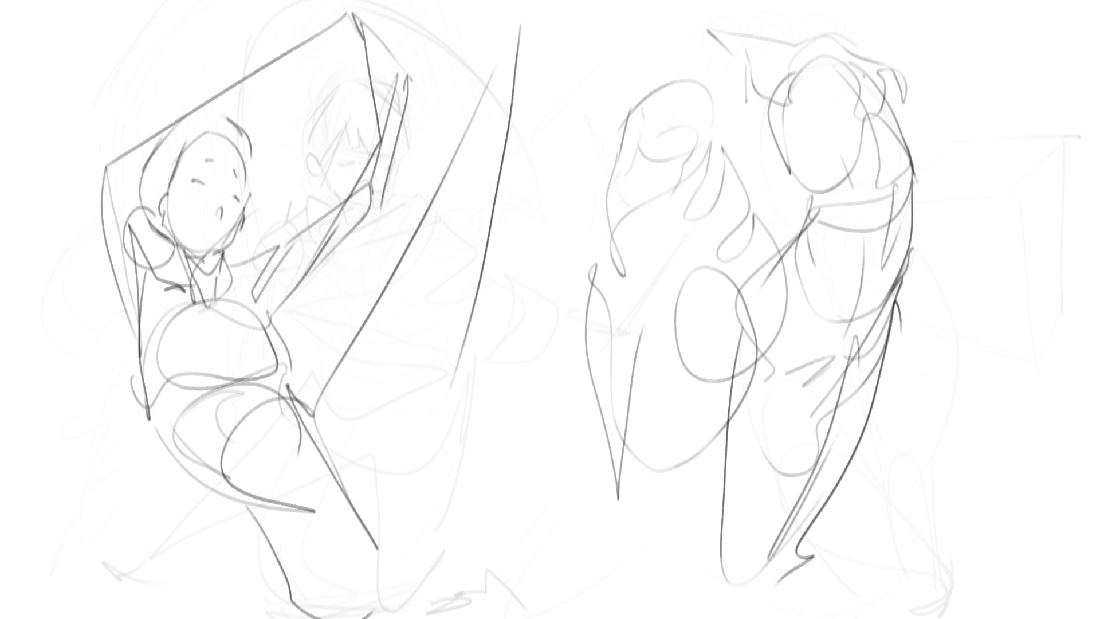
{"action": "left_click_drag", "start_coordinate": [598, 38], "coordinate": [746, 88]}
{"action": "mouse_move", "coordinate": [600, 37]}
{"action": "left_mouse_down"}
{"action": "mouse_move", "coordinate": [667, 59]}
{"action": "mouse_move", "coordinate": [724, 60]}
{"action": "left_mouse_up"}
{"action": "mouse_move", "coordinate": [925, 90]}
{"action": "left_mouse_down"}
{"action": "mouse_move", "coordinate": [974, 114]}
{"action": "mouse_move", "coordinate": [926, 125]}
{"action": "left_mouse_up"}
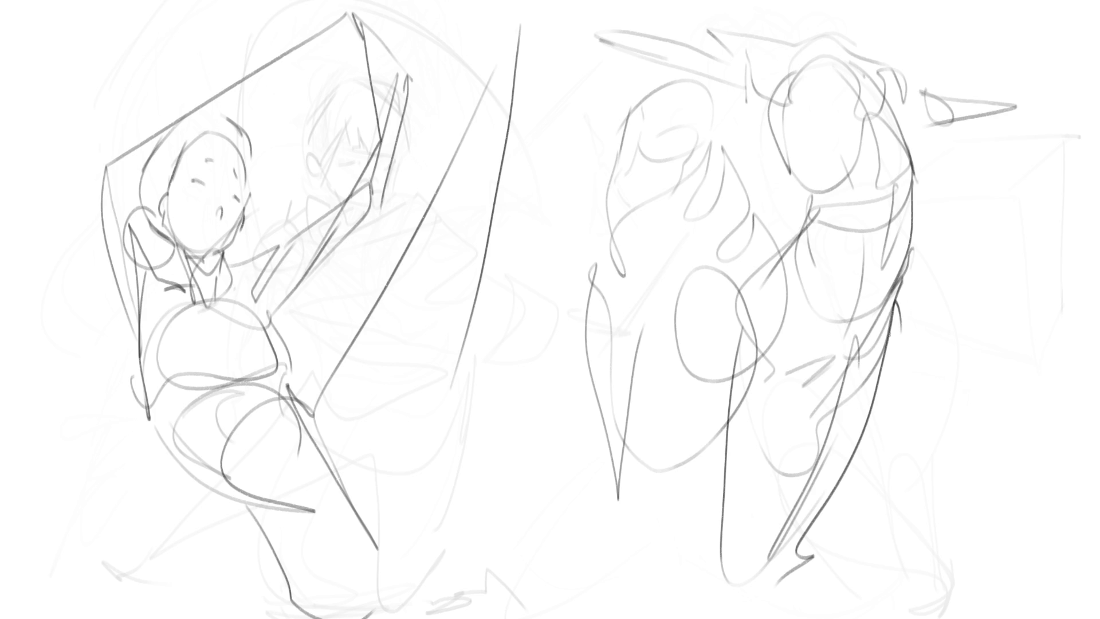
{"action": "mouse_move", "coordinate": [626, 258]}
{"action": "left_mouse_down"}
{"action": "mouse_move", "coordinate": [860, 86]}
{"action": "mouse_move", "coordinate": [923, 77]}
{"action": "mouse_move", "coordinate": [91, 216]}
{"action": "mouse_move", "coordinate": [466, 565]}
{"action": "mouse_move", "coordinate": [331, 319]}
{"action": "left_mouse_up"}
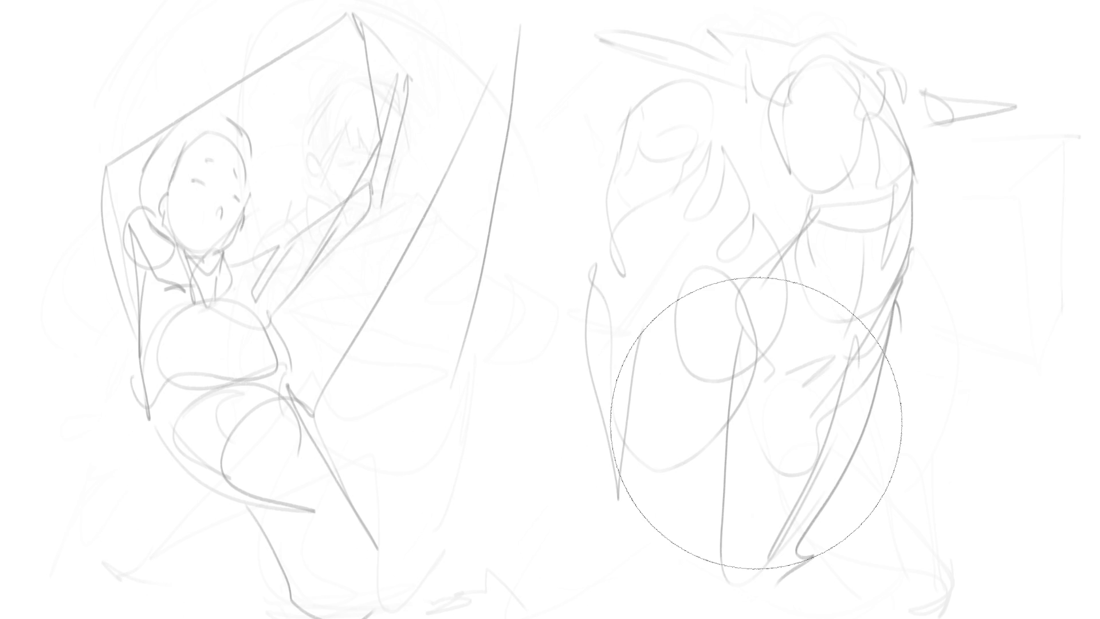
Step: Draw a cylinder neck at the centre, undoing one stray stroke
{"action": "mouse_move", "coordinate": [491, 308]}
{"action": "left_mouse_down"}
{"action": "mouse_move", "coordinate": [487, 329]}
{"action": "mouse_move", "coordinate": [504, 274]}
{"action": "mouse_move", "coordinate": [524, 368]}
{"action": "left_mouse_up"}
{"action": "left_click_drag", "start_coordinate": [534, 307], "coordinate": [536, 378]}
{"action": "mouse_move", "coordinate": [538, 276]}
{"action": "left_mouse_down"}
{"action": "mouse_move", "coordinate": [548, 396]}
{"action": "mouse_move", "coordinate": [570, 389]}
{"action": "left_mouse_up"}
{"action": "key", "text": "ctrl+z"}
{"action": "mouse_move", "coordinate": [489, 322]}
{"action": "left_mouse_down"}
{"action": "mouse_move", "coordinate": [517, 395]}
{"action": "mouse_move", "coordinate": [489, 383]}
{"action": "mouse_move", "coordinate": [536, 418]}
{"action": "mouse_move", "coordinate": [585, 357]}
{"action": "left_mouse_up"}
{"action": "mouse_move", "coordinate": [557, 297]}
{"action": "left_mouse_down"}
{"action": "mouse_move", "coordinate": [599, 339]}
{"action": "mouse_move", "coordinate": [658, 350]}
{"action": "mouse_move", "coordinate": [645, 381]}
{"action": "left_mouse_up"}
{"action": "left_click_drag", "start_coordinate": [523, 429], "coordinate": [635, 373]}
Step: Sketch the shoulder curves, chest curve and upper torso contours below the neck
{"action": "mouse_move", "coordinate": [484, 341]}
{"action": "left_mouse_down"}
{"action": "mouse_move", "coordinate": [464, 393]}
{"action": "mouse_move", "coordinate": [496, 416]}
{"action": "left_mouse_up"}
{"action": "mouse_move", "coordinate": [468, 368]}
{"action": "left_mouse_down"}
{"action": "mouse_move", "coordinate": [436, 430]}
{"action": "mouse_move", "coordinate": [665, 360]}
{"action": "mouse_move", "coordinate": [699, 392]}
{"action": "mouse_move", "coordinate": [662, 413]}
{"action": "mouse_move", "coordinate": [653, 389]}
{"action": "left_mouse_up"}
{"action": "mouse_move", "coordinate": [453, 420]}
{"action": "left_mouse_down"}
{"action": "mouse_move", "coordinate": [474, 444]}
{"action": "mouse_move", "coordinate": [477, 483]}
{"action": "mouse_move", "coordinate": [560, 502]}
{"action": "mouse_move", "coordinate": [665, 446]}
{"action": "left_mouse_up"}
{"action": "left_click_drag", "start_coordinate": [594, 498], "coordinate": [573, 503]}
{"action": "left_click_drag", "start_coordinate": [491, 431], "coordinate": [467, 472]}
{"action": "left_click_drag", "start_coordinate": [518, 441], "coordinate": [618, 410]}
{"action": "mouse_move", "coordinate": [613, 405]}
{"action": "left_mouse_down"}
{"action": "mouse_move", "coordinate": [625, 414]}
{"action": "mouse_move", "coordinate": [593, 484]}
{"action": "left_mouse_up"}
Step: Draw the lower torso bands and outline the torso's bottom edge
{"action": "left_click_drag", "start_coordinate": [545, 456], "coordinate": [561, 518]}
{"action": "mouse_move", "coordinate": [483, 492]}
{"action": "left_mouse_down"}
{"action": "mouse_move", "coordinate": [519, 504]}
{"action": "mouse_move", "coordinate": [653, 467]}
{"action": "mouse_move", "coordinate": [524, 516]}
{"action": "left_mouse_up"}
{"action": "mouse_move", "coordinate": [437, 424]}
{"action": "left_mouse_down"}
{"action": "mouse_move", "coordinate": [528, 551]}
{"action": "mouse_move", "coordinate": [635, 551]}
{"action": "left_mouse_up"}
{"action": "left_click_drag", "start_coordinate": [671, 464], "coordinate": [618, 556]}
{"action": "mouse_move", "coordinate": [560, 532]}
{"action": "left_mouse_down"}
{"action": "mouse_move", "coordinate": [573, 559]}
{"action": "mouse_move", "coordinate": [541, 564]}
{"action": "mouse_move", "coordinate": [576, 583]}
{"action": "mouse_move", "coordinate": [657, 510]}
{"action": "left_mouse_up"}
{"action": "mouse_move", "coordinate": [660, 489]}
{"action": "left_mouse_down"}
{"action": "mouse_move", "coordinate": [648, 588]}
{"action": "mouse_move", "coordinate": [536, 596]}
{"action": "left_mouse_up"}
{"action": "mouse_move", "coordinate": [530, 572]}
{"action": "left_mouse_down"}
{"action": "mouse_move", "coordinate": [570, 599]}
{"action": "mouse_move", "coordinate": [660, 536]}
{"action": "left_mouse_up"}
{"action": "mouse_move", "coordinate": [660, 536]}
{"action": "left_mouse_down"}
{"action": "mouse_move", "coordinate": [658, 595]}
{"action": "mouse_move", "coordinate": [683, 610]}
{"action": "left_mouse_up"}
{"action": "left_click_drag", "start_coordinate": [530, 584], "coordinate": [594, 605]}
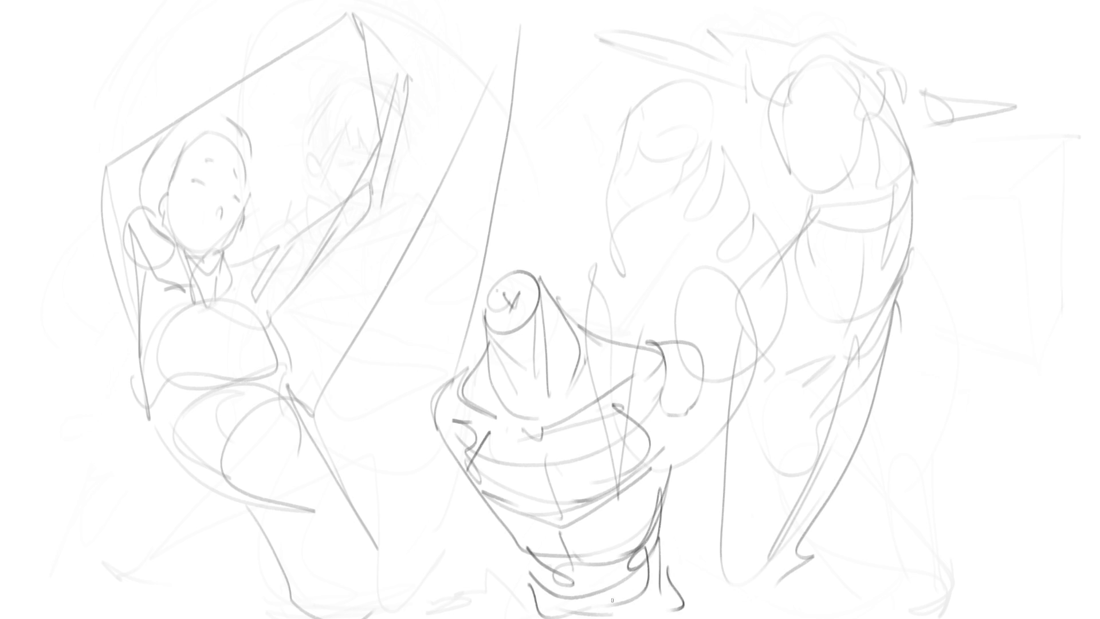
Step: Draw the right shoulder and arm with a long blade below the hand
{"action": "mouse_move", "coordinate": [700, 349]}
{"action": "left_mouse_down"}
{"action": "mouse_move", "coordinate": [735, 381]}
{"action": "mouse_move", "coordinate": [735, 407]}
{"action": "left_mouse_up"}
{"action": "mouse_move", "coordinate": [682, 442]}
{"action": "left_mouse_down"}
{"action": "mouse_move", "coordinate": [715, 441]}
{"action": "mouse_move", "coordinate": [719, 458]}
{"action": "mouse_move", "coordinate": [754, 385]}
{"action": "mouse_move", "coordinate": [779, 456]}
{"action": "mouse_move", "coordinate": [814, 470]}
{"action": "mouse_move", "coordinate": [762, 484]}
{"action": "left_mouse_up"}
{"action": "mouse_move", "coordinate": [800, 433]}
{"action": "left_mouse_down"}
{"action": "mouse_move", "coordinate": [811, 524]}
{"action": "mouse_move", "coordinate": [756, 567]}
{"action": "left_mouse_up"}
{"action": "left_click_drag", "start_coordinate": [755, 473], "coordinate": [739, 607]}
{"action": "left_click_drag", "start_coordinate": [811, 507], "coordinate": [746, 596]}
Step: Draw a rounded fist at lower left with its forearm
{"action": "mouse_move", "coordinate": [432, 503]}
{"action": "left_mouse_down"}
{"action": "mouse_move", "coordinate": [440, 528]}
{"action": "mouse_move", "coordinate": [453, 498]}
{"action": "mouse_move", "coordinate": [439, 572]}
{"action": "mouse_move", "coordinate": [465, 525]}
{"action": "left_mouse_up"}
{"action": "mouse_move", "coordinate": [466, 522]}
{"action": "left_mouse_down"}
{"action": "mouse_move", "coordinate": [471, 514]}
{"action": "mouse_move", "coordinate": [421, 574]}
{"action": "left_mouse_up"}
{"action": "left_click_drag", "start_coordinate": [417, 530], "coordinate": [429, 403]}
{"action": "left_click_drag", "start_coordinate": [424, 467], "coordinate": [462, 476]}
{"action": "mouse_move", "coordinate": [461, 476]}
{"action": "left_mouse_down"}
{"action": "mouse_move", "coordinate": [473, 510]}
{"action": "mouse_move", "coordinate": [421, 497]}
{"action": "mouse_move", "coordinate": [423, 410]}
{"action": "mouse_move", "coordinate": [404, 490]}
{"action": "left_mouse_up"}
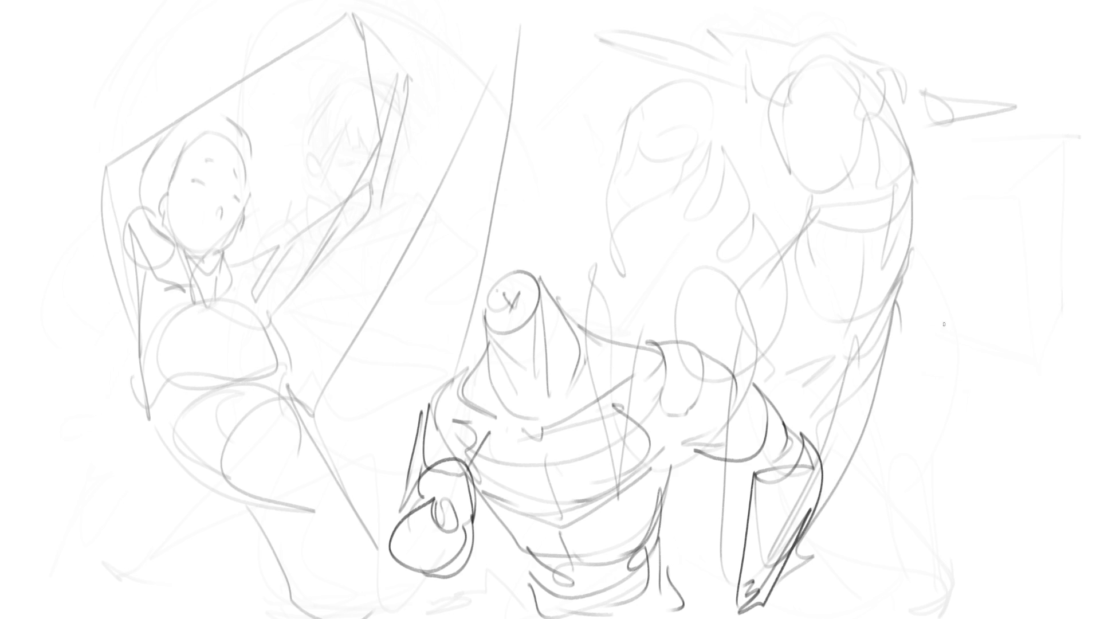
Step: Sketch a bird's head on the right with a hooked beak
{"action": "left_click_drag", "start_coordinate": [953, 185], "coordinate": [968, 230]}
{"action": "mouse_move", "coordinate": [942, 171]}
{"action": "left_mouse_down"}
{"action": "mouse_move", "coordinate": [974, 154]}
{"action": "mouse_move", "coordinate": [1068, 235]}
{"action": "left_mouse_up"}
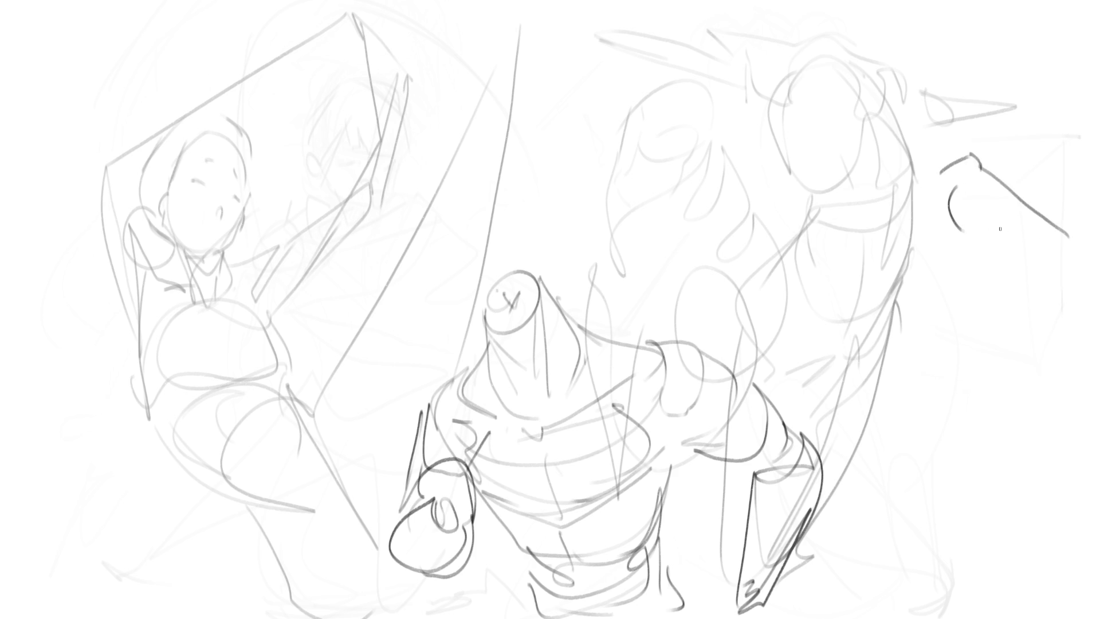
{"action": "left_click_drag", "start_coordinate": [958, 228], "coordinate": [997, 236]}
{"action": "mouse_move", "coordinate": [965, 198]}
{"action": "left_mouse_down"}
{"action": "mouse_move", "coordinate": [998, 223]}
{"action": "mouse_move", "coordinate": [990, 211]}
{"action": "mouse_move", "coordinate": [1069, 245]}
{"action": "left_mouse_up"}
{"action": "mouse_move", "coordinate": [985, 233]}
{"action": "left_mouse_down"}
{"action": "mouse_move", "coordinate": [1070, 265]}
{"action": "mouse_move", "coordinate": [1053, 252]}
{"action": "mouse_move", "coordinate": [1079, 297]}
{"action": "left_mouse_up"}
{"action": "mouse_move", "coordinate": [1073, 252]}
{"action": "left_mouse_down"}
{"action": "mouse_move", "coordinate": [1079, 296]}
{"action": "mouse_move", "coordinate": [1099, 276]}
{"action": "left_mouse_up"}
{"action": "left_click_drag", "start_coordinate": [1099, 294], "coordinate": [1097, 308]}
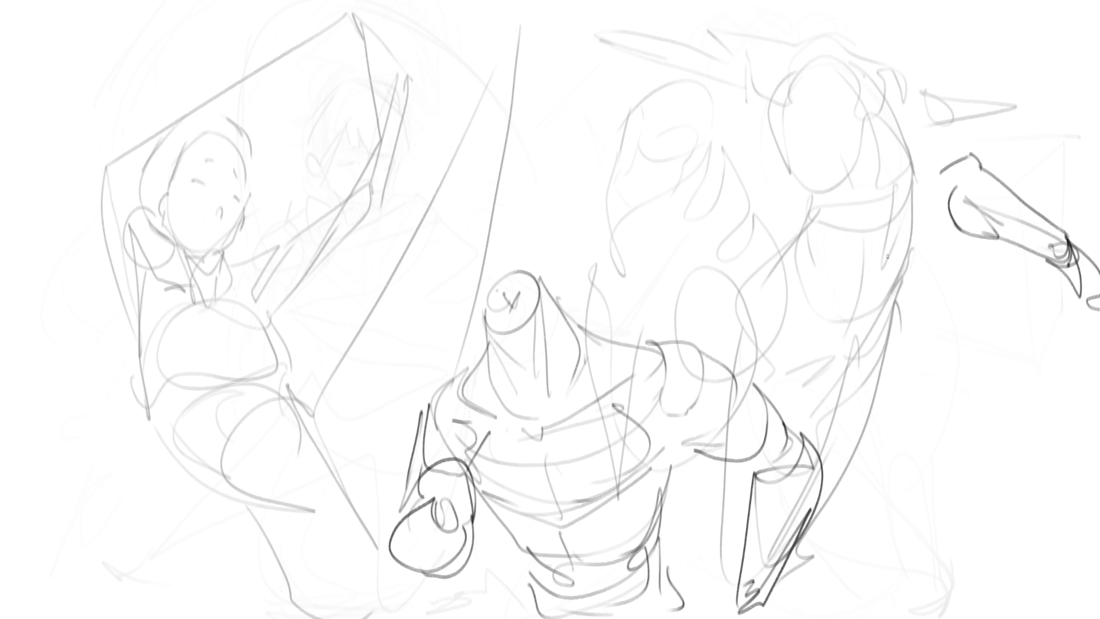
{"action": "mouse_move", "coordinate": [931, 182]}
{"action": "left_mouse_down"}
{"action": "mouse_move", "coordinate": [983, 162]}
{"action": "mouse_move", "coordinate": [924, 208]}
{"action": "mouse_move", "coordinate": [931, 188]}
{"action": "mouse_move", "coordinate": [865, 361]}
{"action": "mouse_move", "coordinate": [923, 369]}
{"action": "left_mouse_up"}
Step: Draw the bird's bent leg with thigh contours
{"action": "mouse_move", "coordinate": [978, 251]}
{"action": "left_mouse_down"}
{"action": "mouse_move", "coordinate": [863, 379]}
{"action": "mouse_move", "coordinate": [890, 385]}
{"action": "left_mouse_up"}
{"action": "mouse_move", "coordinate": [881, 382]}
{"action": "left_mouse_down"}
{"action": "mouse_move", "coordinate": [859, 326]}
{"action": "mouse_move", "coordinate": [878, 266]}
{"action": "left_mouse_up"}
{"action": "left_click_drag", "start_coordinate": [874, 285], "coordinate": [850, 404]}
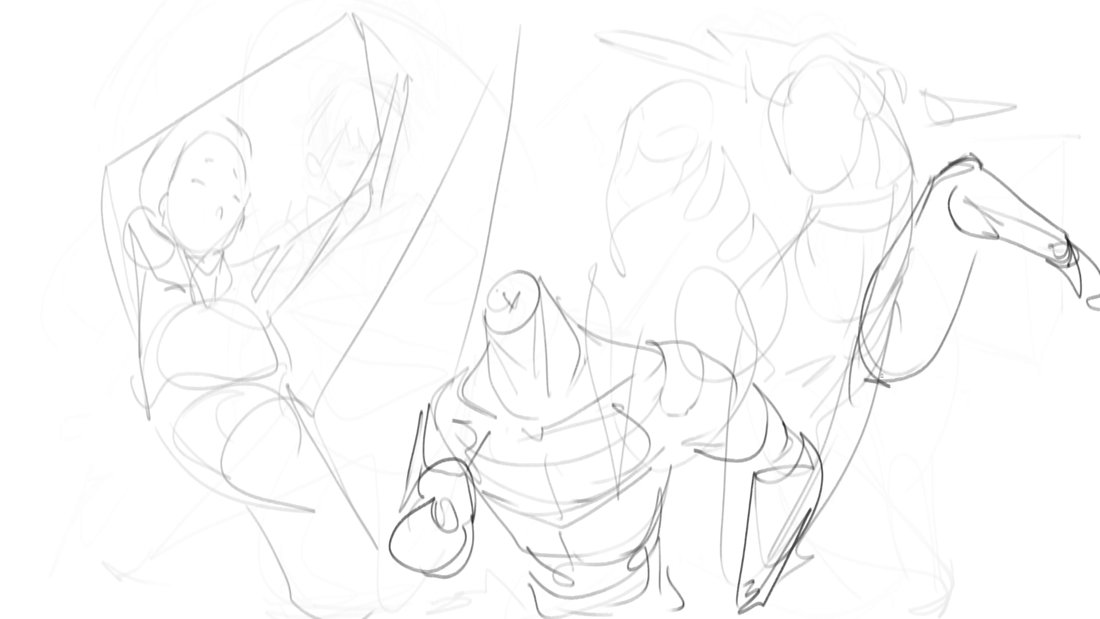
{"action": "mouse_move", "coordinate": [949, 188]}
{"action": "left_mouse_down"}
{"action": "mouse_move", "coordinate": [974, 235]}
{"action": "mouse_move", "coordinate": [948, 309]}
{"action": "mouse_move", "coordinate": [928, 330]}
{"action": "left_mouse_up"}
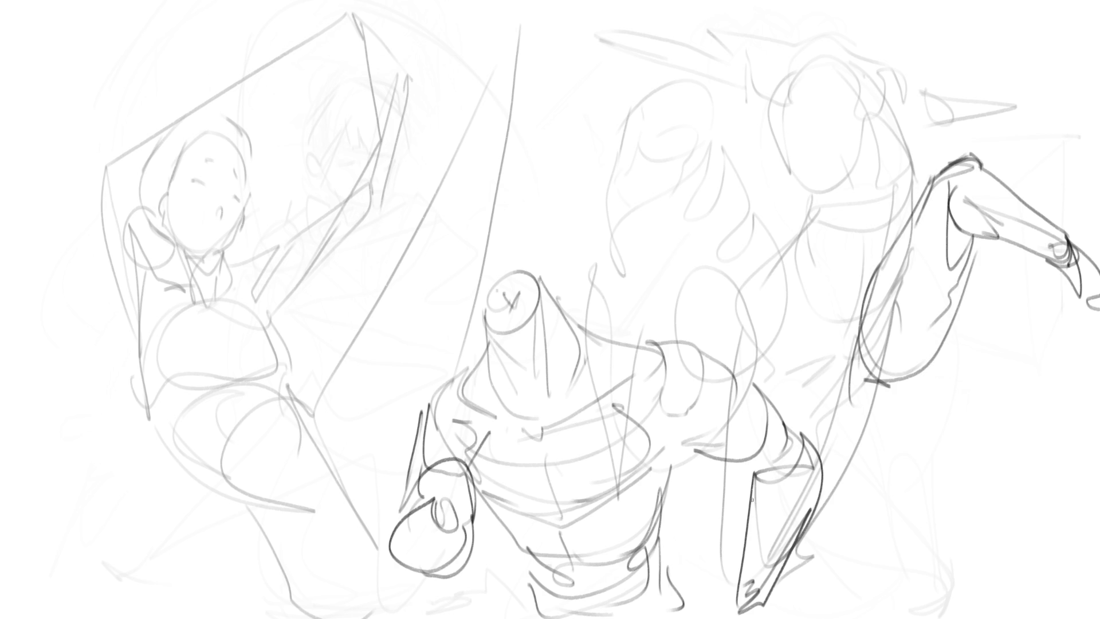
Step: Draw two large raised limbs with inner contours above the central figure
{"action": "mouse_move", "coordinate": [531, 98]}
{"action": "left_mouse_down"}
{"action": "mouse_move", "coordinate": [526, 137]}
{"action": "mouse_move", "coordinate": [545, 77]}
{"action": "mouse_move", "coordinate": [571, 52]}
{"action": "mouse_move", "coordinate": [623, 153]}
{"action": "left_mouse_up"}
{"action": "left_click_drag", "start_coordinate": [527, 136], "coordinate": [635, 244]}
{"action": "left_click_drag", "start_coordinate": [618, 143], "coordinate": [684, 282]}
{"action": "mouse_move", "coordinate": [650, 261]}
{"action": "left_mouse_down"}
{"action": "mouse_move", "coordinate": [710, 287]}
{"action": "mouse_move", "coordinate": [728, 345]}
{"action": "mouse_move", "coordinate": [694, 330]}
{"action": "mouse_move", "coordinate": [732, 352]}
{"action": "mouse_move", "coordinate": [736, 371]}
{"action": "mouse_move", "coordinate": [551, 45]}
{"action": "mouse_move", "coordinate": [518, 100]}
{"action": "left_mouse_up"}
{"action": "mouse_move", "coordinate": [550, 46]}
{"action": "left_mouse_down"}
{"action": "mouse_move", "coordinate": [434, 243]}
{"action": "mouse_move", "coordinate": [551, 213]}
{"action": "mouse_move", "coordinate": [496, 312]}
{"action": "mouse_move", "coordinate": [436, 310]}
{"action": "left_mouse_up"}
{"action": "mouse_move", "coordinate": [449, 210]}
{"action": "left_mouse_down"}
{"action": "mouse_move", "coordinate": [413, 303]}
{"action": "mouse_move", "coordinate": [443, 355]}
{"action": "left_mouse_up"}
{"action": "left_click_drag", "start_coordinate": [541, 244], "coordinate": [526, 270]}
{"action": "left_click_drag", "start_coordinate": [539, 248], "coordinate": [492, 345]}
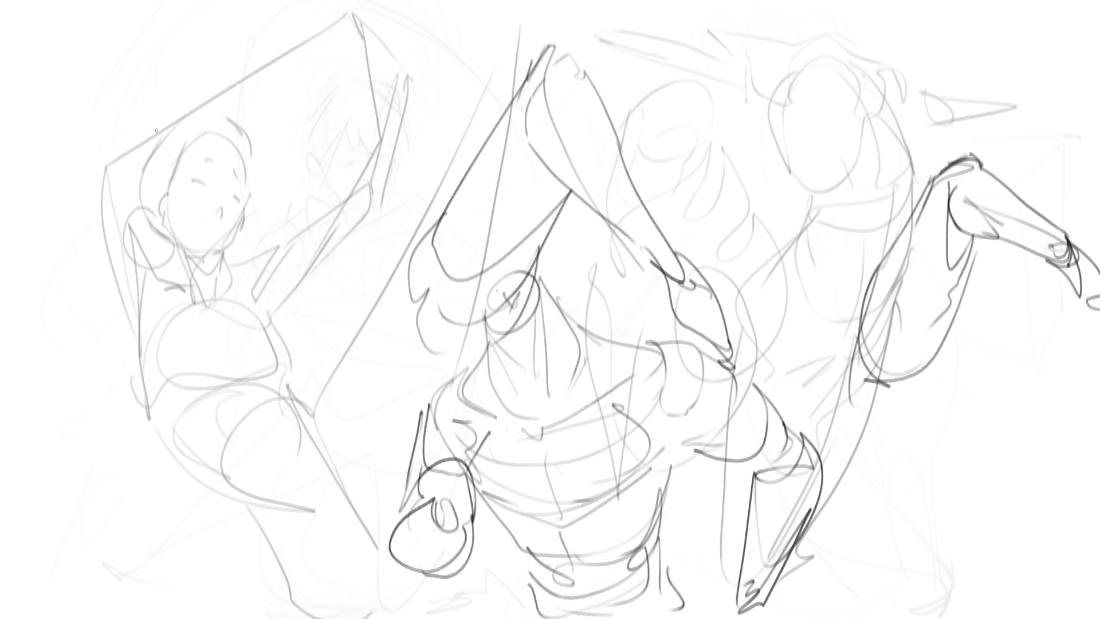
Step: Redraw the left figure's head outline in dark lines with a long arc
{"action": "left_click_drag", "start_coordinate": [124, 88], "coordinate": [125, 126]}
{"action": "mouse_move", "coordinate": [136, 59]}
{"action": "left_mouse_down"}
{"action": "mouse_move", "coordinate": [120, 92]}
{"action": "mouse_move", "coordinate": [134, 134]}
{"action": "mouse_move", "coordinate": [149, 141]}
{"action": "left_mouse_up"}
{"action": "left_click_drag", "start_coordinate": [167, 100], "coordinate": [162, 137]}
{"action": "left_click_drag", "start_coordinate": [123, 138], "coordinate": [129, 151]}
{"action": "mouse_move", "coordinate": [195, 128]}
{"action": "left_mouse_down"}
{"action": "mouse_move", "coordinate": [135, 51]}
{"action": "mouse_move", "coordinate": [167, 50]}
{"action": "mouse_move", "coordinate": [261, 144]}
{"action": "left_mouse_up"}
{"action": "mouse_move", "coordinate": [338, 355]}
{"action": "left_mouse_down"}
{"action": "mouse_move", "coordinate": [298, 178]}
{"action": "mouse_move", "coordinate": [332, 356]}
{"action": "left_mouse_up"}
Step: Redraw the left figure's body, lower leg and foot in dark lines
{"action": "left_click_drag", "start_coordinate": [203, 118], "coordinate": [182, 375]}
{"action": "mouse_move", "coordinate": [117, 135]}
{"action": "left_mouse_down"}
{"action": "mouse_move", "coordinate": [171, 401]}
{"action": "mouse_move", "coordinate": [194, 408]}
{"action": "left_mouse_up"}
{"action": "left_click_drag", "start_coordinate": [189, 401], "coordinate": [200, 516]}
{"action": "left_click_drag", "start_coordinate": [181, 440], "coordinate": [162, 469]}
{"action": "mouse_move", "coordinate": [182, 441]}
{"action": "left_mouse_down"}
{"action": "mouse_move", "coordinate": [195, 523]}
{"action": "mouse_move", "coordinate": [156, 587]}
{"action": "mouse_move", "coordinate": [191, 515]}
{"action": "left_mouse_up"}
{"action": "mouse_move", "coordinate": [199, 450]}
{"action": "left_mouse_down"}
{"action": "mouse_move", "coordinate": [195, 567]}
{"action": "mouse_move", "coordinate": [216, 413]}
{"action": "left_mouse_up"}
Step: Darken the leg line and curves beside the left figure, then fade the whole sketch with the eraser
{"action": "mouse_move", "coordinate": [215, 301]}
{"action": "left_mouse_down"}
{"action": "mouse_move", "coordinate": [280, 369]}
{"action": "mouse_move", "coordinate": [316, 381]}
{"action": "left_mouse_up"}
{"action": "mouse_move", "coordinate": [247, 367]}
{"action": "left_mouse_down"}
{"action": "mouse_move", "coordinate": [315, 373]}
{"action": "mouse_move", "coordinate": [355, 339]}
{"action": "left_mouse_up"}
{"action": "left_click_drag", "start_coordinate": [360, 271], "coordinate": [296, 161]}
{"action": "left_click_drag", "start_coordinate": [314, 162], "coordinate": [361, 264]}
{"action": "mouse_move", "coordinate": [288, 166]}
{"action": "left_mouse_down"}
{"action": "mouse_move", "coordinate": [307, 150]}
{"action": "mouse_move", "coordinate": [284, 127]}
{"action": "left_mouse_up"}
{"action": "mouse_move", "coordinate": [302, 34]}
{"action": "left_mouse_down"}
{"action": "mouse_move", "coordinate": [337, 29]}
{"action": "mouse_move", "coordinate": [350, 203]}
{"action": "left_mouse_up"}
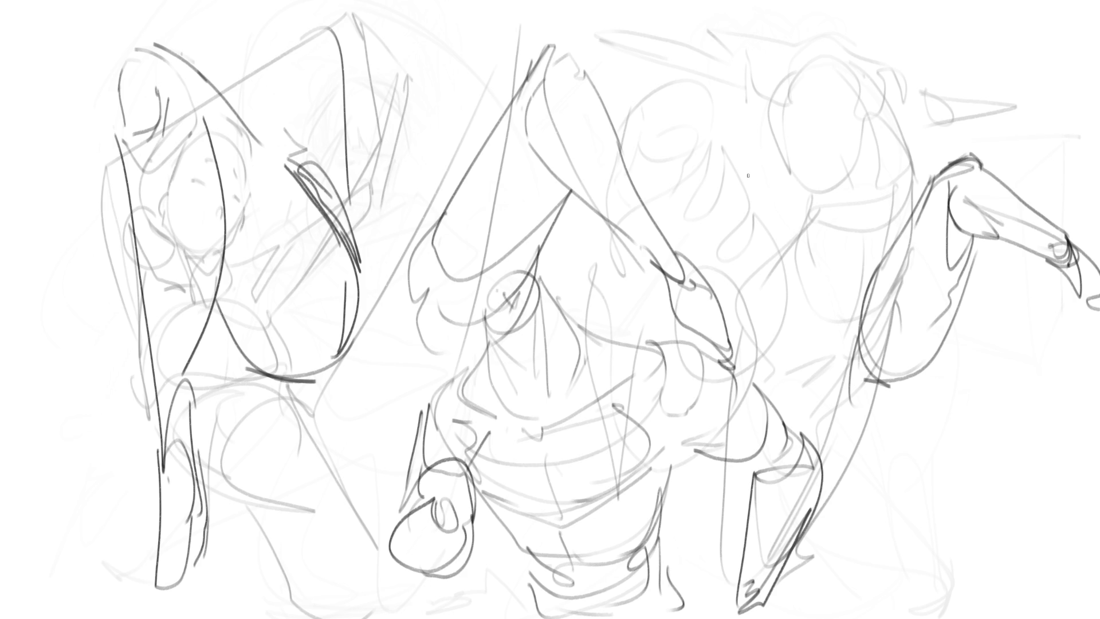
{"action": "mouse_move", "coordinate": [172, 229]}
{"action": "left_mouse_down"}
{"action": "mouse_move", "coordinate": [573, 229]}
{"action": "mouse_move", "coordinate": [1006, 368]}
{"action": "mouse_move", "coordinate": [601, 441]}
{"action": "mouse_move", "coordinate": [1007, 504]}
{"action": "left_mouse_up"}
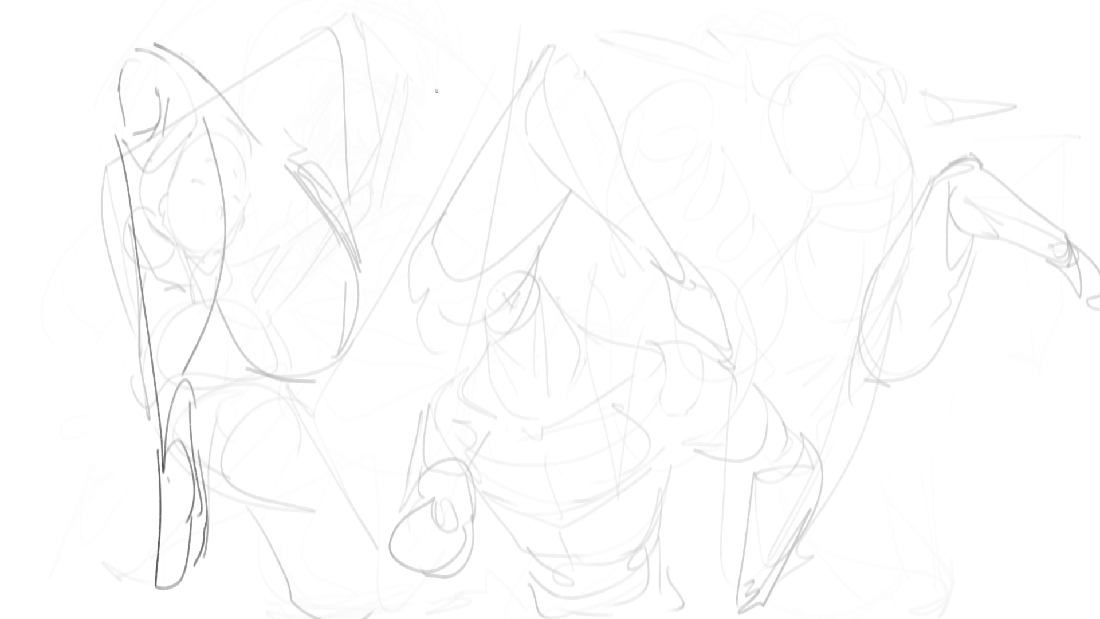
Step: Start a dark shape near top centre and outline a head with cheek, jaw and chin
{"action": "mouse_move", "coordinate": [441, 120]}
{"action": "left_mouse_down"}
{"action": "mouse_move", "coordinate": [451, 98]}
{"action": "mouse_move", "coordinate": [474, 102]}
{"action": "mouse_move", "coordinate": [453, 125]}
{"action": "mouse_move", "coordinate": [491, 118]}
{"action": "left_mouse_up"}
{"action": "left_click_drag", "start_coordinate": [440, 144], "coordinate": [458, 175]}
{"action": "mouse_move", "coordinate": [488, 113]}
{"action": "left_mouse_down"}
{"action": "mouse_move", "coordinate": [467, 166]}
{"action": "mouse_move", "coordinate": [484, 187]}
{"action": "mouse_move", "coordinate": [498, 113]}
{"action": "mouse_move", "coordinate": [553, 201]}
{"action": "mouse_move", "coordinate": [487, 213]}
{"action": "left_mouse_up"}
{"action": "left_click_drag", "start_coordinate": [467, 185], "coordinate": [530, 259]}
{"action": "mouse_move", "coordinate": [554, 130]}
{"action": "left_mouse_down"}
{"action": "mouse_move", "coordinate": [610, 214]}
{"action": "mouse_move", "coordinate": [596, 236]}
{"action": "left_mouse_up"}
{"action": "mouse_move", "coordinate": [563, 179]}
{"action": "left_mouse_down"}
{"action": "mouse_move", "coordinate": [598, 232]}
{"action": "mouse_move", "coordinate": [590, 267]}
{"action": "left_mouse_up"}
{"action": "mouse_move", "coordinate": [484, 205]}
{"action": "left_mouse_down"}
{"action": "mouse_move", "coordinate": [527, 260]}
{"action": "mouse_move", "coordinate": [578, 275]}
{"action": "mouse_move", "coordinate": [499, 271]}
{"action": "mouse_move", "coordinate": [606, 318]}
{"action": "left_mouse_up"}
Step: Add dark neck lines below the head, darken its contour, and draw a tall spike
{"action": "left_click_drag", "start_coordinate": [606, 318], "coordinate": [601, 246]}
{"action": "mouse_move", "coordinate": [601, 246]}
{"action": "left_mouse_down"}
{"action": "mouse_move", "coordinate": [641, 279]}
{"action": "mouse_move", "coordinate": [637, 292]}
{"action": "mouse_move", "coordinate": [587, 283]}
{"action": "left_mouse_up"}
{"action": "left_click_drag", "start_coordinate": [524, 273], "coordinate": [620, 302]}
{"action": "left_click_drag", "start_coordinate": [570, 196], "coordinate": [617, 229]}
{"action": "left_click_drag", "start_coordinate": [600, 172], "coordinate": [619, 228]}
{"action": "mouse_move", "coordinate": [619, 232]}
{"action": "left_mouse_down"}
{"action": "mouse_move", "coordinate": [560, 236]}
{"action": "mouse_move", "coordinate": [495, 215]}
{"action": "left_mouse_up"}
{"action": "mouse_move", "coordinate": [504, 225]}
{"action": "left_mouse_down"}
{"action": "mouse_move", "coordinate": [459, 160]}
{"action": "mouse_move", "coordinate": [443, 103]}
{"action": "mouse_move", "coordinate": [399, 169]}
{"action": "mouse_move", "coordinate": [459, 175]}
{"action": "left_mouse_up"}
{"action": "mouse_move", "coordinate": [404, 129]}
{"action": "left_mouse_down"}
{"action": "mouse_move", "coordinate": [400, 93]}
{"action": "mouse_move", "coordinate": [385, 161]}
{"action": "mouse_move", "coordinate": [428, 55]}
{"action": "mouse_move", "coordinate": [441, 98]}
{"action": "left_mouse_up"}
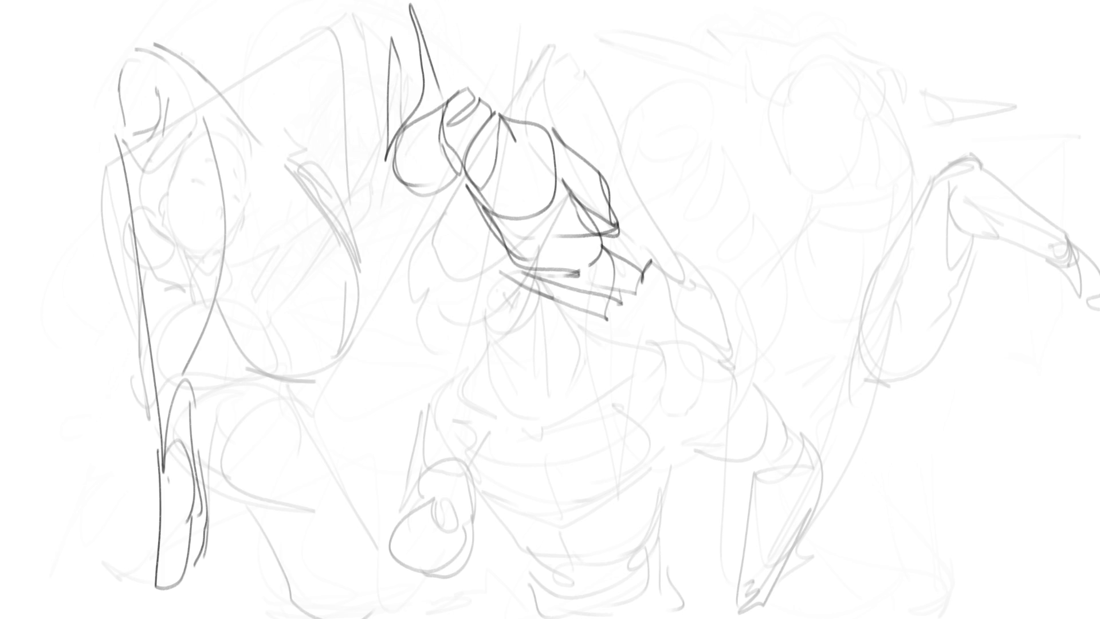
Step: Draw the woman's face outline with eye, lashes, jawline and cheek
{"action": "mouse_move", "coordinate": [695, 126]}
{"action": "left_mouse_down"}
{"action": "mouse_move", "coordinate": [710, 183]}
{"action": "mouse_move", "coordinate": [728, 171]}
{"action": "left_mouse_up"}
{"action": "mouse_move", "coordinate": [707, 136]}
{"action": "left_mouse_down"}
{"action": "mouse_move", "coordinate": [716, 150]}
{"action": "mouse_move", "coordinate": [706, 135]}
{"action": "mouse_move", "coordinate": [717, 129]}
{"action": "mouse_move", "coordinate": [768, 156]}
{"action": "mouse_move", "coordinate": [769, 139]}
{"action": "mouse_move", "coordinate": [750, 122]}
{"action": "mouse_move", "coordinate": [771, 113]}
{"action": "mouse_move", "coordinate": [713, 131]}
{"action": "mouse_move", "coordinate": [729, 122]}
{"action": "left_mouse_up"}
{"action": "mouse_move", "coordinate": [720, 113]}
{"action": "left_mouse_down"}
{"action": "mouse_move", "coordinate": [733, 108]}
{"action": "mouse_move", "coordinate": [725, 177]}
{"action": "mouse_move", "coordinate": [774, 193]}
{"action": "left_mouse_up"}
{"action": "left_click_drag", "start_coordinate": [808, 148], "coordinate": [797, 182]}
{"action": "mouse_move", "coordinate": [716, 188]}
{"action": "left_mouse_down"}
{"action": "mouse_move", "coordinate": [746, 205]}
{"action": "mouse_move", "coordinate": [775, 200]}
{"action": "left_mouse_up"}
{"action": "mouse_move", "coordinate": [778, 134]}
{"action": "left_mouse_down"}
{"action": "mouse_move", "coordinate": [771, 143]}
{"action": "mouse_move", "coordinate": [782, 129]}
{"action": "left_mouse_up"}
{"action": "left_click_drag", "start_coordinate": [699, 133], "coordinate": [694, 138]}
{"action": "mouse_move", "coordinate": [690, 95]}
{"action": "left_mouse_down"}
{"action": "mouse_move", "coordinate": [696, 109]}
{"action": "mouse_move", "coordinate": [728, 79]}
{"action": "mouse_move", "coordinate": [789, 116]}
{"action": "left_mouse_up"}
Step: Add the hairline, curls along the head, darker jaw and a collar under the chin
{"action": "mouse_move", "coordinate": [802, 121]}
{"action": "left_mouse_down"}
{"action": "mouse_move", "coordinate": [803, 132]}
{"action": "mouse_move", "coordinate": [829, 131]}
{"action": "mouse_move", "coordinate": [818, 149]}
{"action": "left_mouse_up"}
{"action": "mouse_move", "coordinate": [690, 99]}
{"action": "left_mouse_down"}
{"action": "mouse_move", "coordinate": [688, 112]}
{"action": "mouse_move", "coordinate": [694, 104]}
{"action": "left_mouse_up"}
{"action": "mouse_move", "coordinate": [679, 114]}
{"action": "left_mouse_down"}
{"action": "mouse_move", "coordinate": [693, 121]}
{"action": "mouse_move", "coordinate": [686, 85]}
{"action": "left_mouse_up"}
{"action": "mouse_move", "coordinate": [688, 61]}
{"action": "left_mouse_down"}
{"action": "mouse_move", "coordinate": [695, 34]}
{"action": "mouse_move", "coordinate": [743, 6]}
{"action": "mouse_move", "coordinate": [693, 76]}
{"action": "left_mouse_up"}
{"action": "mouse_move", "coordinate": [736, 28]}
{"action": "left_mouse_down"}
{"action": "mouse_move", "coordinate": [762, 7]}
{"action": "mouse_move", "coordinate": [796, 5]}
{"action": "left_mouse_up"}
{"action": "mouse_move", "coordinate": [801, 3]}
{"action": "left_mouse_down"}
{"action": "mouse_move", "coordinate": [835, 38]}
{"action": "mouse_move", "coordinate": [846, 111]}
{"action": "mouse_move", "coordinate": [797, 182]}
{"action": "left_mouse_up"}
{"action": "left_click_drag", "start_coordinate": [723, 198], "coordinate": [776, 213]}
{"action": "left_click_drag", "start_coordinate": [792, 191], "coordinate": [780, 224]}
{"action": "left_click_drag", "start_coordinate": [716, 189], "coordinate": [776, 232]}
Step: Outline the woman's shoulders and torso sides, with a loop reaching right
{"action": "left_click_drag", "start_coordinate": [655, 167], "coordinate": [732, 256]}
{"action": "mouse_move", "coordinate": [647, 166]}
{"action": "left_mouse_down"}
{"action": "mouse_move", "coordinate": [599, 352]}
{"action": "mouse_move", "coordinate": [610, 389]}
{"action": "left_mouse_up"}
{"action": "mouse_move", "coordinate": [657, 189]}
{"action": "left_mouse_down"}
{"action": "mouse_move", "coordinate": [665, 372]}
{"action": "mouse_move", "coordinate": [637, 397]}
{"action": "left_mouse_up"}
{"action": "mouse_move", "coordinate": [731, 290]}
{"action": "left_mouse_down"}
{"action": "mouse_move", "coordinate": [734, 265]}
{"action": "mouse_move", "coordinate": [741, 287]}
{"action": "mouse_move", "coordinate": [657, 403]}
{"action": "left_mouse_up"}
{"action": "mouse_move", "coordinate": [764, 298]}
{"action": "left_mouse_down"}
{"action": "mouse_move", "coordinate": [751, 283]}
{"action": "mouse_move", "coordinate": [834, 220]}
{"action": "mouse_move", "coordinate": [877, 146]}
{"action": "mouse_move", "coordinate": [919, 219]}
{"action": "mouse_move", "coordinate": [876, 188]}
{"action": "mouse_move", "coordinate": [857, 219]}
{"action": "mouse_move", "coordinate": [894, 192]}
{"action": "mouse_move", "coordinate": [878, 252]}
{"action": "mouse_move", "coordinate": [904, 216]}
{"action": "mouse_move", "coordinate": [974, 172]}
{"action": "mouse_move", "coordinate": [904, 268]}
{"action": "mouse_move", "coordinate": [925, 229]}
{"action": "mouse_move", "coordinate": [847, 218]}
{"action": "mouse_move", "coordinate": [825, 252]}
{"action": "mouse_move", "coordinate": [753, 306]}
{"action": "mouse_move", "coordinate": [843, 303]}
{"action": "mouse_move", "coordinate": [756, 342]}
{"action": "mouse_move", "coordinate": [839, 344]}
{"action": "mouse_move", "coordinate": [810, 459]}
{"action": "left_mouse_up"}
Step: Draw the skirt hem, legs and crossed feet, then erase the dark top-centre shapes
{"action": "mouse_move", "coordinate": [664, 408]}
{"action": "left_mouse_down"}
{"action": "mouse_move", "coordinate": [659, 447]}
{"action": "mouse_move", "coordinate": [802, 482]}
{"action": "mouse_move", "coordinate": [775, 484]}
{"action": "left_mouse_up"}
{"action": "mouse_move", "coordinate": [654, 444]}
{"action": "left_mouse_down"}
{"action": "mouse_move", "coordinate": [694, 514]}
{"action": "mouse_move", "coordinate": [695, 469]}
{"action": "mouse_move", "coordinate": [707, 493]}
{"action": "mouse_move", "coordinate": [711, 554]}
{"action": "left_mouse_up"}
{"action": "left_click_drag", "start_coordinate": [688, 519], "coordinate": [706, 556]}
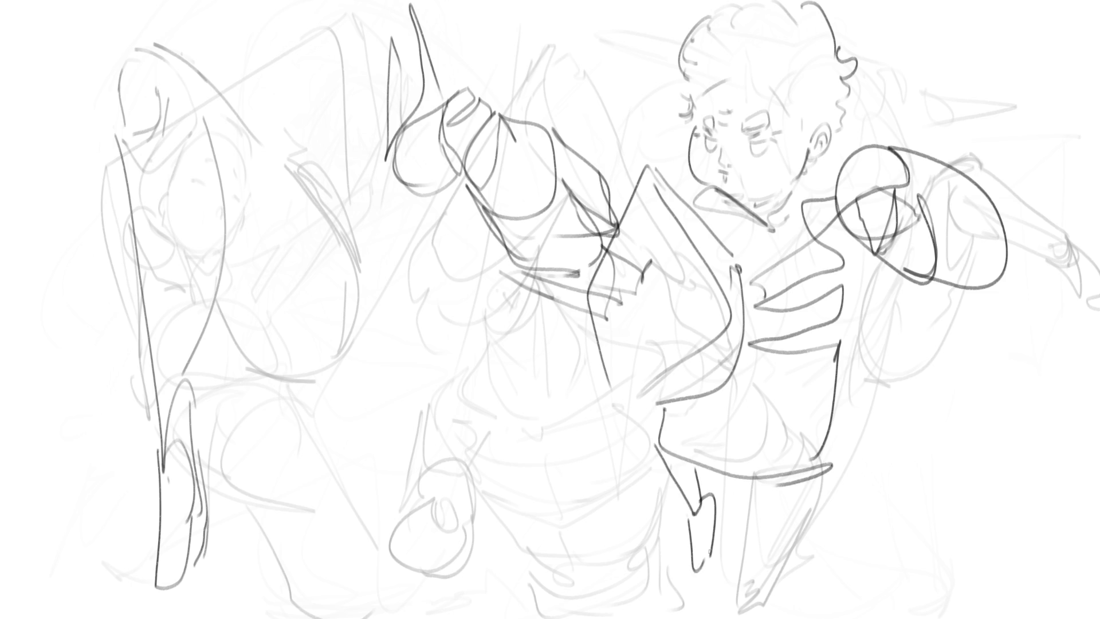
{"action": "left_click_drag", "start_coordinate": [766, 486], "coordinate": [778, 580]}
{"action": "left_click_drag", "start_coordinate": [812, 482], "coordinate": [798, 609]}
{"action": "left_click_drag", "start_coordinate": [783, 606], "coordinate": [840, 612]}
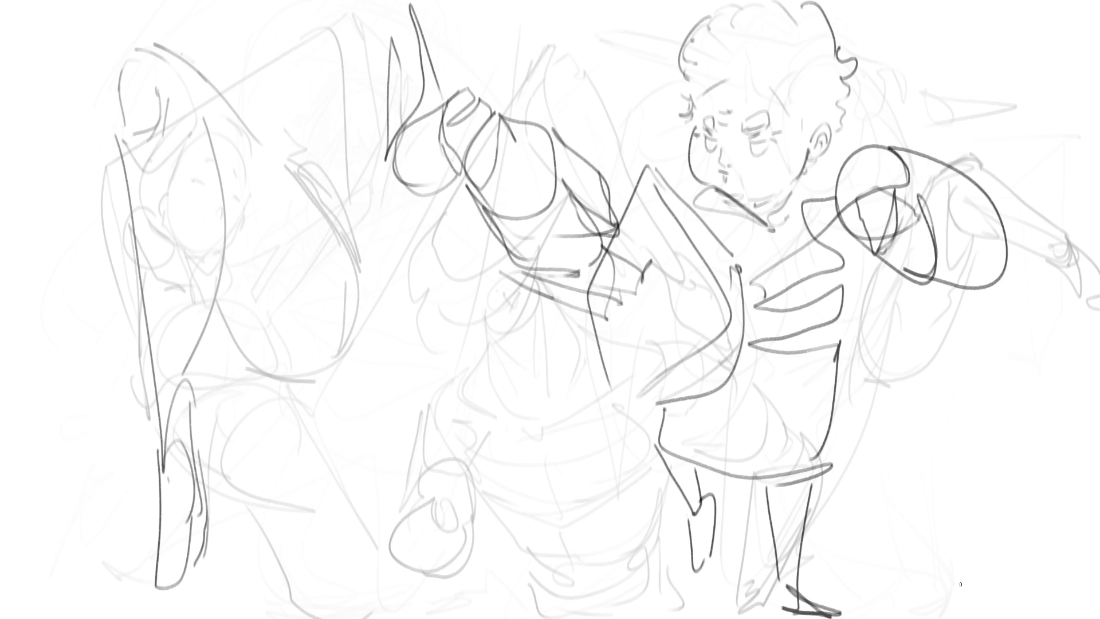
{"action": "mouse_move", "coordinate": [436, 120]}
{"action": "left_mouse_down"}
{"action": "mouse_move", "coordinate": [417, 148]}
{"action": "mouse_move", "coordinate": [491, 184]}
{"action": "mouse_move", "coordinate": [514, 257]}
{"action": "mouse_move", "coordinate": [473, 255]}
{"action": "left_mouse_up"}
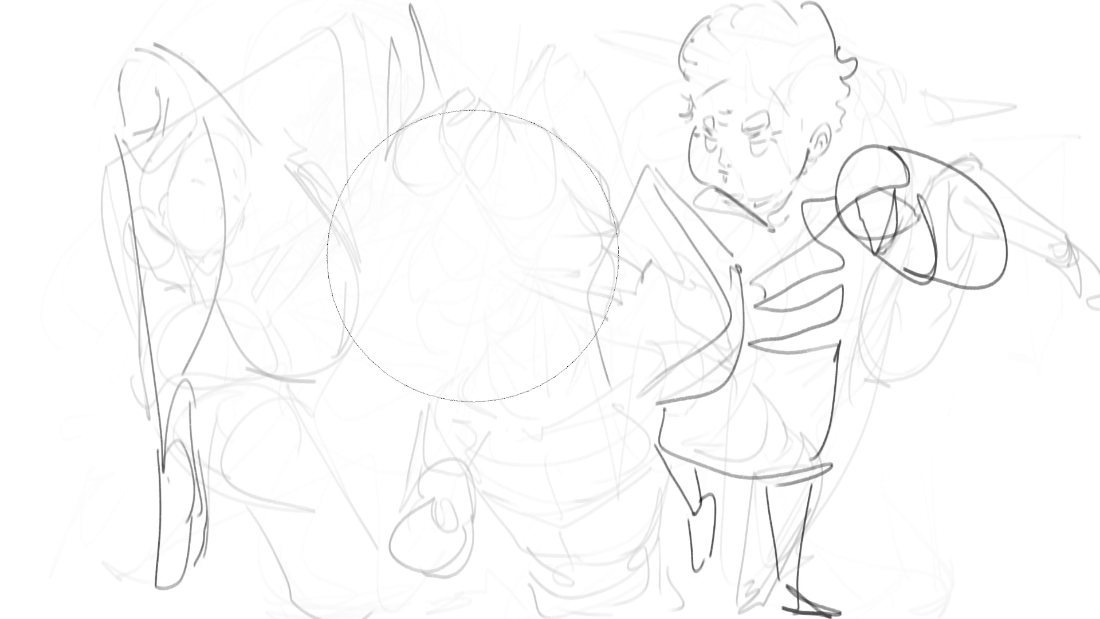
{"action": "mouse_move", "coordinate": [577, 173]}
{"action": "left_mouse_down"}
{"action": "mouse_move", "coordinate": [617, 151]}
{"action": "mouse_move", "coordinate": [620, 173]}
{"action": "mouse_move", "coordinate": [594, 190]}
{"action": "mouse_move", "coordinate": [607, 187]}
{"action": "mouse_move", "coordinate": [599, 200]}
{"action": "mouse_move", "coordinate": [575, 201]}
{"action": "mouse_move", "coordinate": [587, 176]}
{"action": "mouse_move", "coordinate": [573, 206]}
{"action": "mouse_move", "coordinate": [658, 223]}
{"action": "mouse_move", "coordinate": [662, 241]}
{"action": "left_mouse_up"}
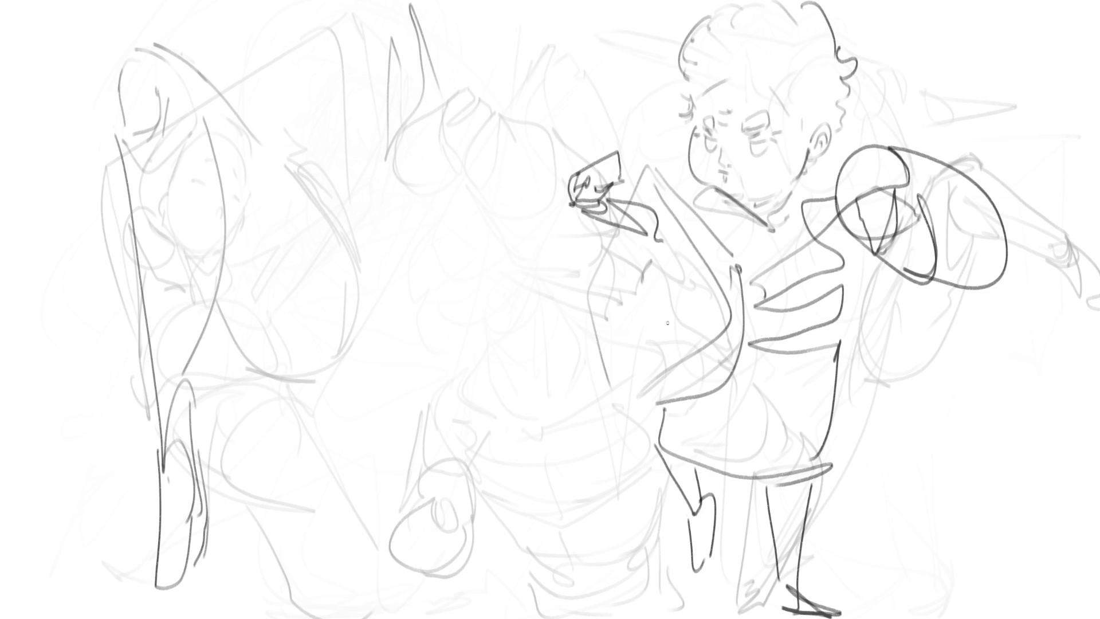
Step: Ink the middle figure's raised hand with dark contours, knuckles and small detail marks
{"action": "mouse_move", "coordinate": [417, 251]}
{"action": "left_mouse_down"}
{"action": "mouse_move", "coordinate": [428, 294]}
{"action": "mouse_move", "coordinate": [412, 248]}
{"action": "mouse_move", "coordinate": [426, 261]}
{"action": "mouse_move", "coordinate": [417, 232]}
{"action": "mouse_move", "coordinate": [430, 202]}
{"action": "mouse_move", "coordinate": [461, 261]}
{"action": "mouse_move", "coordinate": [443, 305]}
{"action": "left_mouse_up"}
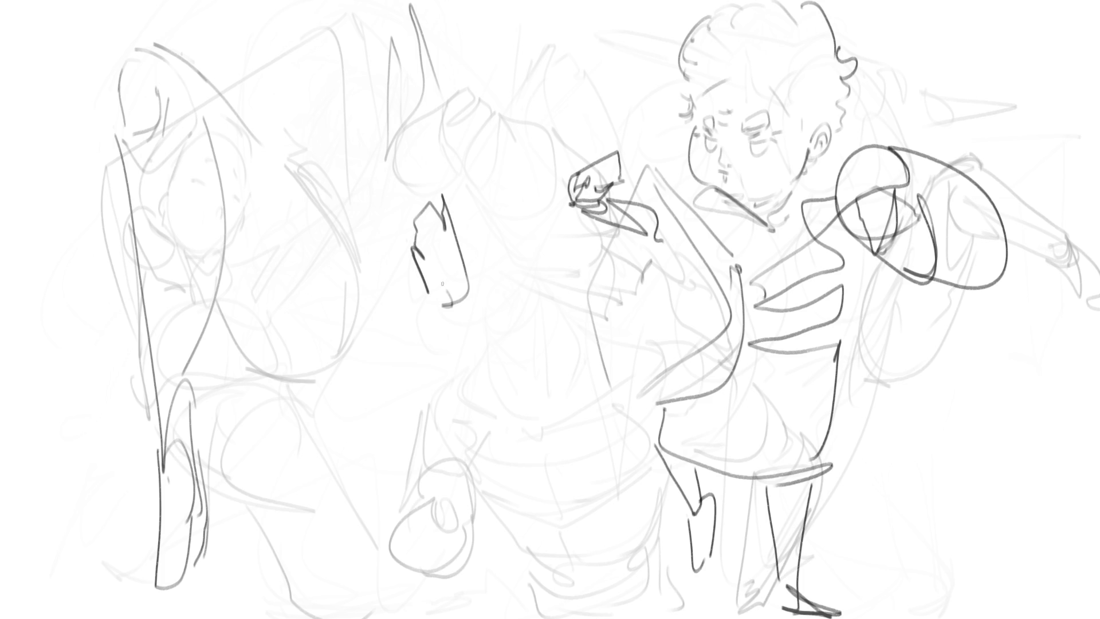
{"action": "left_click_drag", "start_coordinate": [430, 236], "coordinate": [442, 274]}
{"action": "mouse_move", "coordinate": [444, 252]}
{"action": "left_mouse_down"}
{"action": "mouse_move", "coordinate": [441, 326]}
{"action": "mouse_move", "coordinate": [460, 326]}
{"action": "left_mouse_up"}
{"action": "mouse_move", "coordinate": [460, 250]}
{"action": "left_mouse_down"}
{"action": "mouse_move", "coordinate": [479, 315]}
{"action": "mouse_move", "coordinate": [464, 327]}
{"action": "mouse_move", "coordinate": [477, 325]}
{"action": "mouse_move", "coordinate": [489, 294]}
{"action": "mouse_move", "coordinate": [473, 328]}
{"action": "mouse_move", "coordinate": [512, 321]}
{"action": "left_mouse_up"}
{"action": "mouse_move", "coordinate": [498, 295]}
{"action": "left_mouse_down"}
{"action": "mouse_move", "coordinate": [529, 299]}
{"action": "mouse_move", "coordinate": [533, 312]}
{"action": "left_mouse_up"}
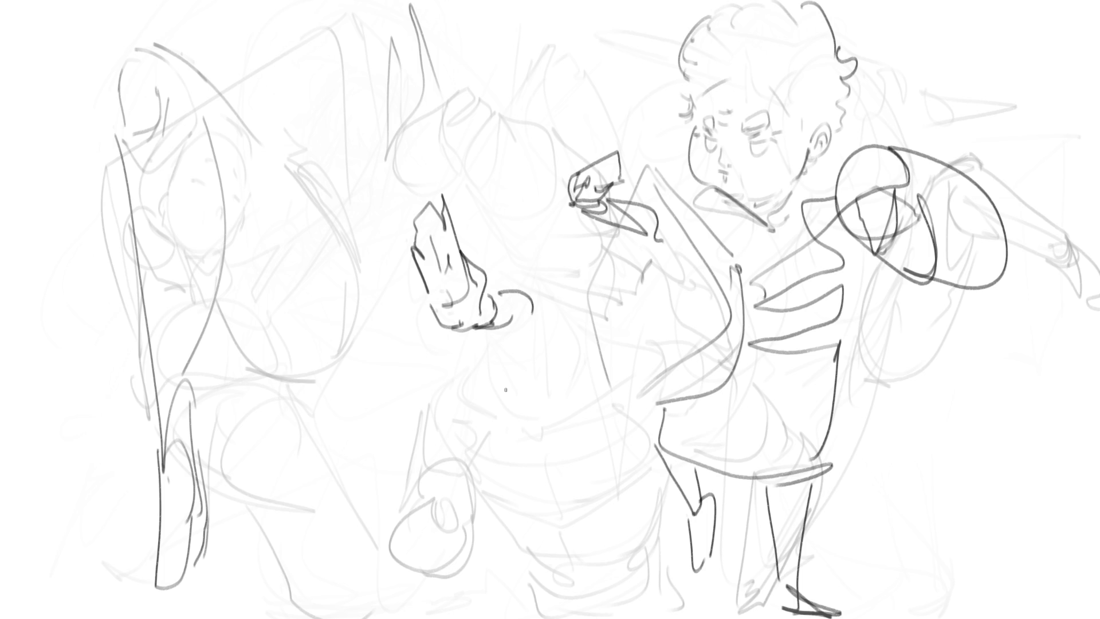
{"action": "mouse_move", "coordinate": [439, 206]}
{"action": "left_mouse_down"}
{"action": "mouse_move", "coordinate": [455, 224]}
{"action": "mouse_move", "coordinate": [416, 218]}
{"action": "left_mouse_up"}
{"action": "left_click_drag", "start_coordinate": [448, 272], "coordinate": [448, 255]}
{"action": "left_click_drag", "start_coordinate": [457, 263], "coordinate": [432, 279]}
Step: Outline the lower hand and narrow sleeve, then draw an arm reaching right
{"action": "mouse_move", "coordinate": [458, 374]}
{"action": "left_mouse_down"}
{"action": "mouse_move", "coordinate": [484, 355]}
{"action": "mouse_move", "coordinate": [499, 401]}
{"action": "mouse_move", "coordinate": [493, 414]}
{"action": "mouse_move", "coordinate": [445, 427]}
{"action": "mouse_move", "coordinate": [461, 450]}
{"action": "mouse_move", "coordinate": [490, 438]}
{"action": "mouse_move", "coordinate": [456, 457]}
{"action": "mouse_move", "coordinate": [462, 496]}
{"action": "left_mouse_up"}
{"action": "mouse_move", "coordinate": [452, 442]}
{"action": "left_mouse_down"}
{"action": "mouse_move", "coordinate": [470, 508]}
{"action": "mouse_move", "coordinate": [481, 485]}
{"action": "mouse_move", "coordinate": [483, 519]}
{"action": "left_mouse_up"}
{"action": "left_click_drag", "start_coordinate": [492, 436], "coordinate": [490, 498]}
{"action": "mouse_move", "coordinate": [487, 459]}
{"action": "left_mouse_down"}
{"action": "mouse_move", "coordinate": [476, 510]}
{"action": "mouse_move", "coordinate": [493, 493]}
{"action": "left_mouse_up"}
{"action": "mouse_move", "coordinate": [494, 396]}
{"action": "left_mouse_down"}
{"action": "mouse_move", "coordinate": [498, 464]}
{"action": "mouse_move", "coordinate": [496, 454]}
{"action": "mouse_move", "coordinate": [479, 527]}
{"action": "left_mouse_up"}
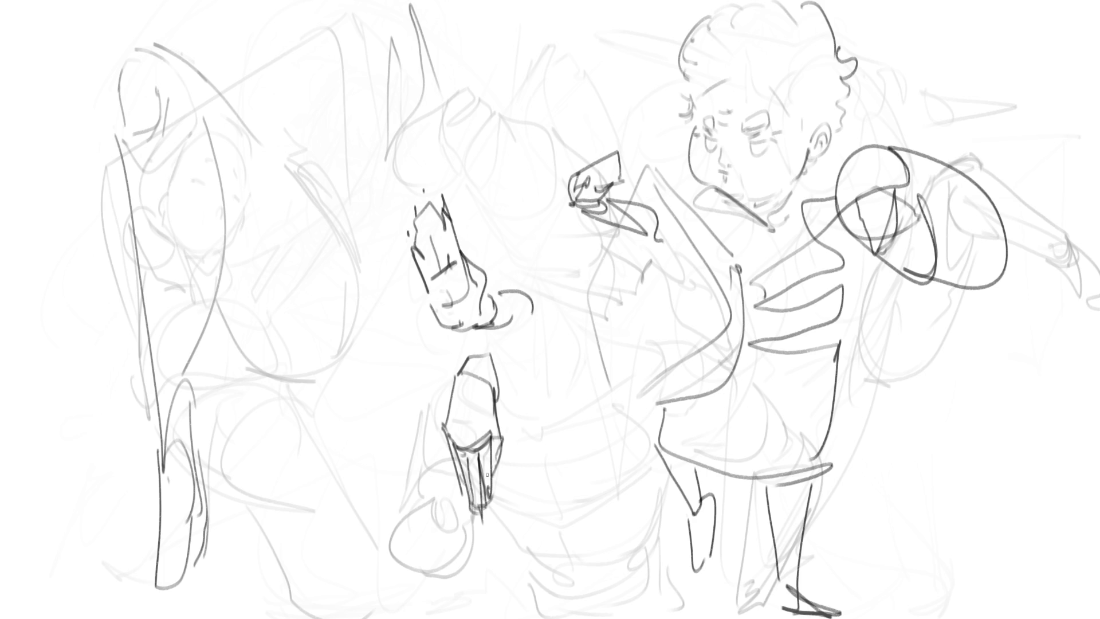
{"action": "left_click_drag", "start_coordinate": [466, 379], "coordinate": [460, 424]}
{"action": "left_click_drag", "start_coordinate": [463, 434], "coordinate": [463, 448]}
{"action": "mouse_move", "coordinate": [496, 357]}
{"action": "left_mouse_down"}
{"action": "mouse_move", "coordinate": [550, 396]}
{"action": "mouse_move", "coordinate": [558, 424]}
{"action": "left_mouse_up"}
{"action": "left_click_drag", "start_coordinate": [522, 382], "coordinate": [578, 427]}
{"action": "mouse_move", "coordinate": [490, 356]}
{"action": "left_mouse_down"}
{"action": "mouse_move", "coordinate": [611, 421]}
{"action": "mouse_move", "coordinate": [581, 435]}
{"action": "left_mouse_up"}
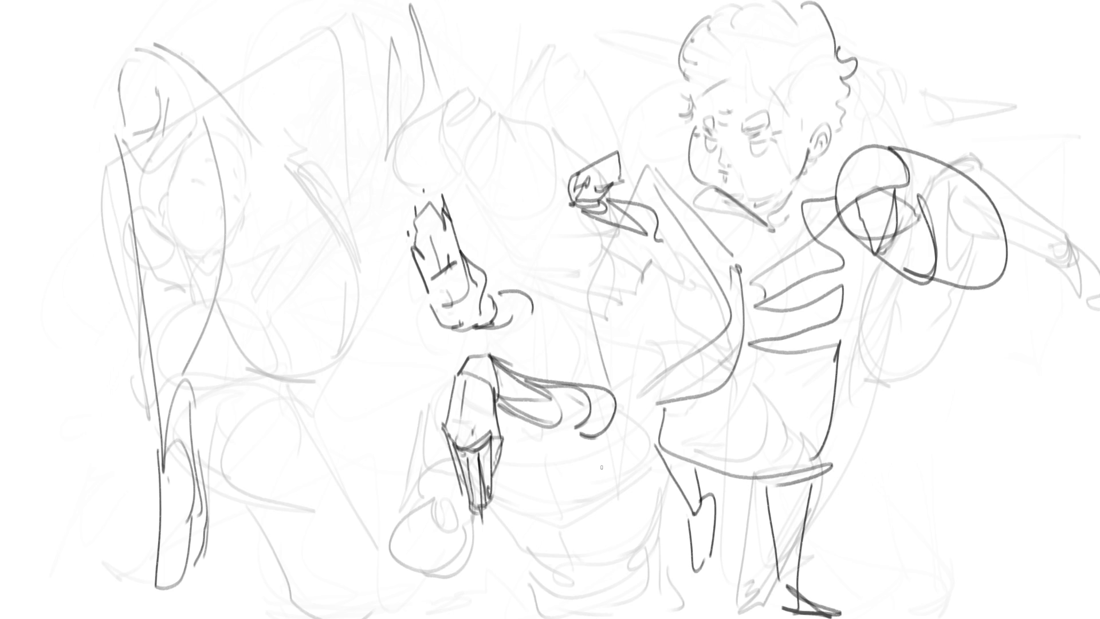
Step: Draw the rightmost figure's clawed hand and long leg with inner line and foot
{"action": "mouse_move", "coordinate": [954, 367]}
{"action": "left_mouse_down"}
{"action": "mouse_move", "coordinate": [974, 343]}
{"action": "mouse_move", "coordinate": [975, 396]}
{"action": "left_mouse_up"}
{"action": "mouse_move", "coordinate": [926, 324]}
{"action": "left_mouse_down"}
{"action": "mouse_move", "coordinate": [947, 360]}
{"action": "mouse_move", "coordinate": [987, 294]}
{"action": "mouse_move", "coordinate": [954, 362]}
{"action": "mouse_move", "coordinate": [934, 383]}
{"action": "mouse_move", "coordinate": [917, 370]}
{"action": "mouse_move", "coordinate": [928, 404]}
{"action": "mouse_move", "coordinate": [948, 419]}
{"action": "mouse_move", "coordinate": [919, 417]}
{"action": "mouse_move", "coordinate": [944, 578]}
{"action": "left_mouse_up"}
{"action": "left_click_drag", "start_coordinate": [981, 394], "coordinate": [958, 618]}
{"action": "mouse_move", "coordinate": [943, 419]}
{"action": "left_mouse_down"}
{"action": "mouse_move", "coordinate": [953, 618]}
{"action": "mouse_move", "coordinate": [986, 614]}
{"action": "left_mouse_up"}
{"action": "left_click_drag", "start_coordinate": [976, 499], "coordinate": [975, 576]}
{"action": "left_click_drag", "start_coordinate": [973, 301], "coordinate": [971, 328]}
{"action": "mouse_move", "coordinate": [883, 223]}
{"action": "left_mouse_down"}
{"action": "mouse_move", "coordinate": [897, 294]}
{"action": "mouse_move", "coordinate": [979, 211]}
{"action": "mouse_move", "coordinate": [981, 252]}
{"action": "left_mouse_up"}
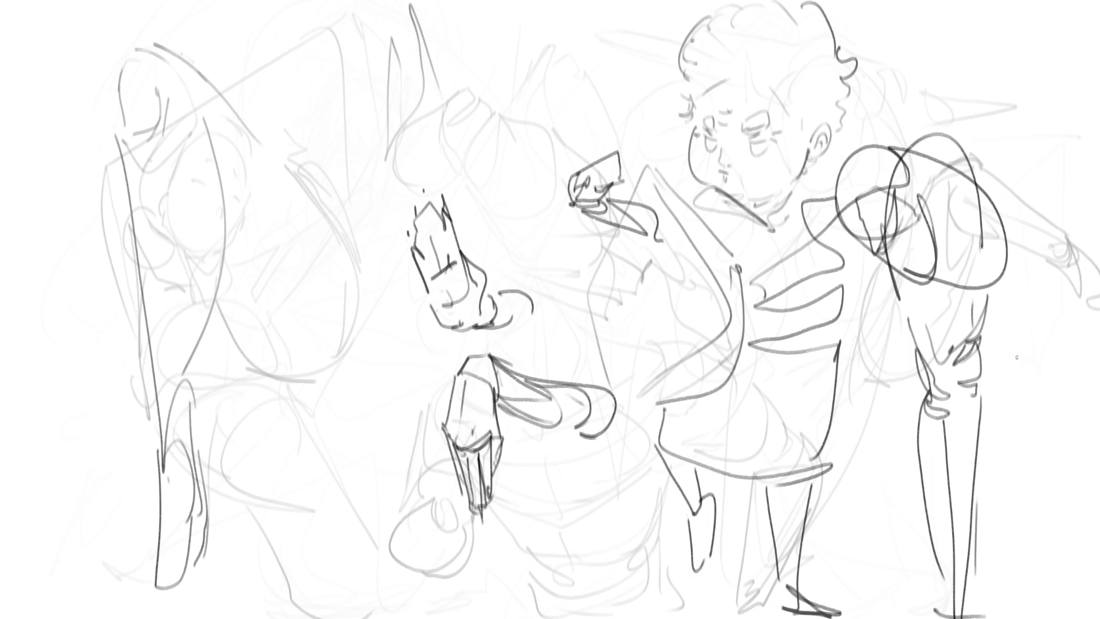
Step: Fade old strokes with the eraser, then ink the right-centre face's beard, nose and eyes
{"action": "key", "text": "e"}
{"action": "mouse_move", "coordinate": [951, 229]}
{"action": "left_mouse_down"}
{"action": "mouse_move", "coordinate": [516, 344]}
{"action": "mouse_move", "coordinate": [842, 470]}
{"action": "mouse_move", "coordinate": [245, 209]}
{"action": "left_mouse_up"}
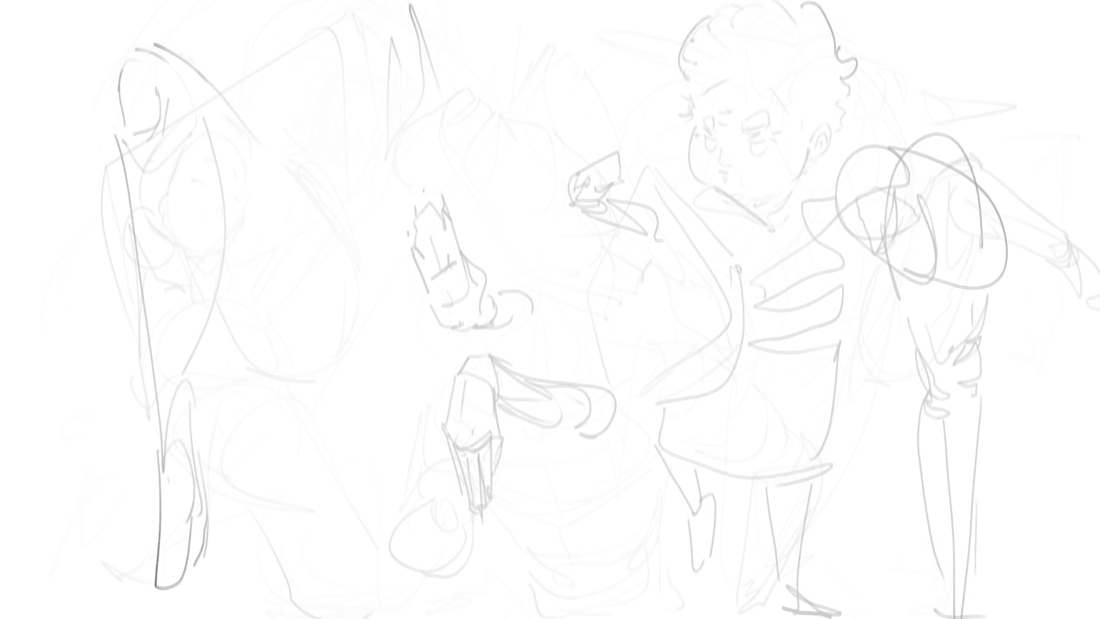
{"action": "mouse_move", "coordinate": [719, 171]}
{"action": "left_mouse_down"}
{"action": "mouse_move", "coordinate": [751, 172]}
{"action": "mouse_move", "coordinate": [714, 177]}
{"action": "mouse_move", "coordinate": [723, 166]}
{"action": "left_mouse_up"}
{"action": "mouse_move", "coordinate": [728, 155]}
{"action": "left_mouse_down"}
{"action": "mouse_move", "coordinate": [733, 165]}
{"action": "mouse_move", "coordinate": [719, 158]}
{"action": "mouse_move", "coordinate": [775, 130]}
{"action": "left_mouse_up"}
{"action": "mouse_move", "coordinate": [696, 139]}
{"action": "left_mouse_down"}
{"action": "mouse_move", "coordinate": [716, 145]}
{"action": "mouse_move", "coordinate": [700, 148]}
{"action": "left_mouse_up"}
{"action": "mouse_move", "coordinate": [699, 148]}
{"action": "left_mouse_down"}
{"action": "mouse_move", "coordinate": [701, 168]}
{"action": "mouse_move", "coordinate": [782, 132]}
{"action": "mouse_move", "coordinate": [761, 157]}
{"action": "mouse_move", "coordinate": [708, 121]}
{"action": "mouse_move", "coordinate": [704, 140]}
{"action": "mouse_move", "coordinate": [745, 134]}
{"action": "mouse_move", "coordinate": [734, 143]}
{"action": "mouse_move", "coordinate": [726, 98]}
{"action": "left_mouse_up"}
{"action": "left_click_drag", "start_coordinate": [775, 135], "coordinate": [783, 129]}
{"action": "mouse_move", "coordinate": [692, 150]}
{"action": "left_mouse_down"}
{"action": "mouse_move", "coordinate": [702, 138]}
{"action": "mouse_move", "coordinate": [739, 227]}
{"action": "mouse_move", "coordinate": [802, 174]}
{"action": "left_mouse_up"}
Step: Outline both sides of the face, add the ear, and build a tall hat
{"action": "left_click_drag", "start_coordinate": [806, 136], "coordinate": [802, 175]}
{"action": "mouse_move", "coordinate": [811, 127]}
{"action": "left_mouse_down"}
{"action": "mouse_move", "coordinate": [825, 163]}
{"action": "mouse_move", "coordinate": [807, 163]}
{"action": "mouse_move", "coordinate": [825, 150]}
{"action": "left_mouse_up"}
{"action": "left_click_drag", "start_coordinate": [677, 131], "coordinate": [684, 164]}
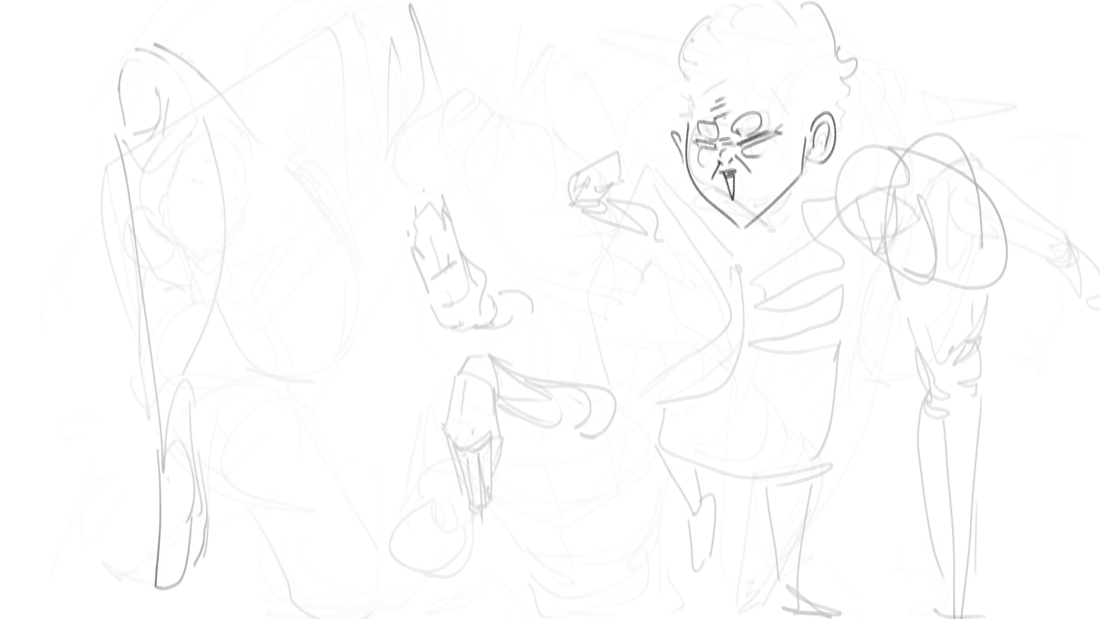
{"action": "mouse_move", "coordinate": [691, 119]}
{"action": "left_mouse_down"}
{"action": "mouse_move", "coordinate": [690, 101]}
{"action": "mouse_move", "coordinate": [743, 92]}
{"action": "mouse_move", "coordinate": [790, 117]}
{"action": "left_mouse_up"}
{"action": "left_click_drag", "start_coordinate": [689, 106], "coordinate": [818, 85]}
{"action": "mouse_move", "coordinate": [813, 45]}
{"action": "left_mouse_down"}
{"action": "mouse_move", "coordinate": [808, 20]}
{"action": "mouse_move", "coordinate": [816, 63]}
{"action": "left_mouse_up"}
{"action": "mouse_move", "coordinate": [664, 25]}
{"action": "left_mouse_down"}
{"action": "mouse_move", "coordinate": [685, 96]}
{"action": "mouse_move", "coordinate": [766, 1]}
{"action": "mouse_move", "coordinate": [830, 84]}
{"action": "mouse_move", "coordinate": [870, 80]}
{"action": "mouse_move", "coordinate": [845, 118]}
{"action": "left_mouse_up"}
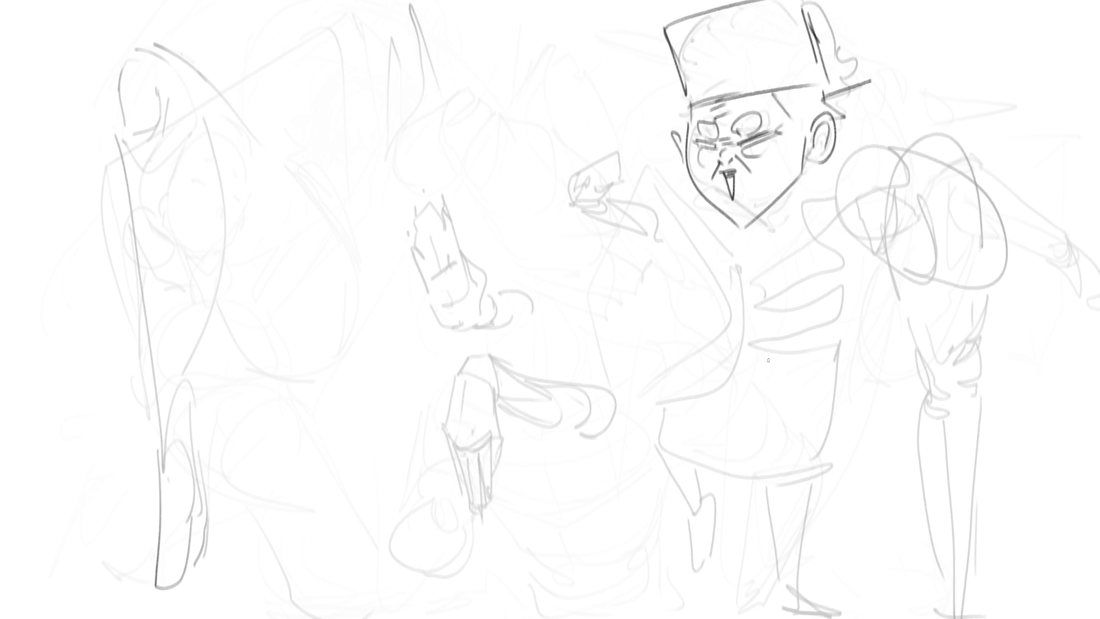
Step: Outline a new angular head in the middle of the canvas
{"action": "mouse_move", "coordinate": [429, 130]}
{"action": "left_mouse_down"}
{"action": "mouse_move", "coordinate": [463, 162]}
{"action": "mouse_move", "coordinate": [514, 88]}
{"action": "mouse_move", "coordinate": [516, 184]}
{"action": "left_mouse_up"}
{"action": "left_click_drag", "start_coordinate": [444, 146], "coordinate": [478, 190]}
{"action": "left_click_drag", "start_coordinate": [497, 193], "coordinate": [506, 183]}
{"action": "mouse_move", "coordinate": [506, 136]}
{"action": "left_mouse_down"}
{"action": "mouse_move", "coordinate": [504, 145]}
{"action": "mouse_move", "coordinate": [521, 128]}
{"action": "mouse_move", "coordinate": [508, 145]}
{"action": "mouse_move", "coordinate": [516, 139]}
{"action": "mouse_move", "coordinate": [482, 143]}
{"action": "mouse_move", "coordinate": [521, 123]}
{"action": "mouse_move", "coordinate": [525, 105]}
{"action": "left_mouse_up"}
Step: Add facial marks, a jaw and a light squiggle to the small head
{"action": "left_click", "coordinate": [507, 154]}
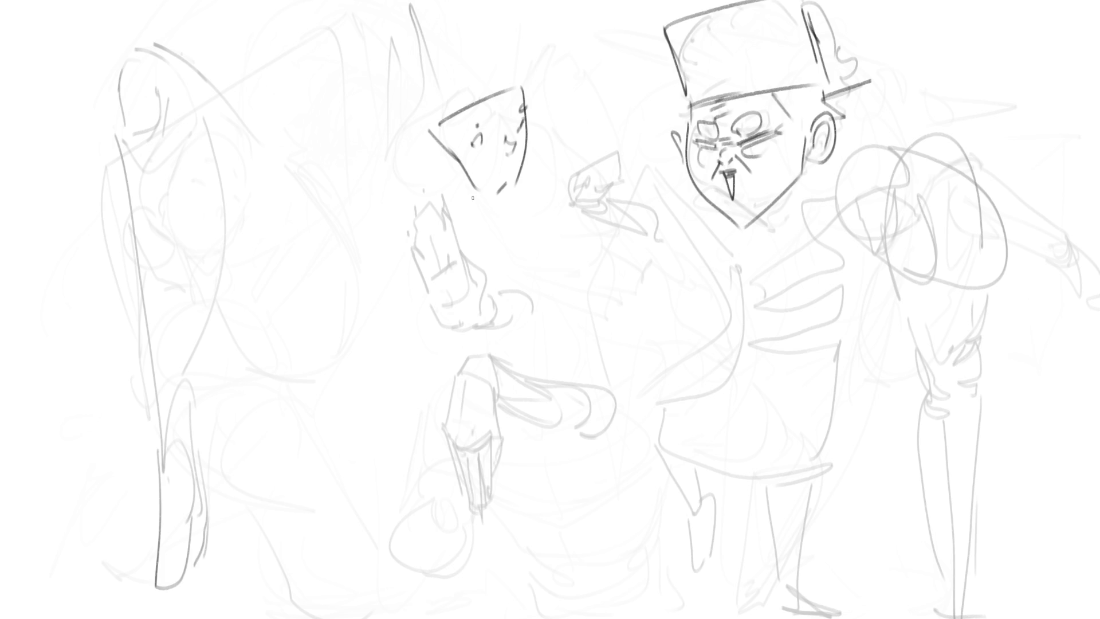
{"action": "mouse_move", "coordinate": [432, 146]}
{"action": "left_mouse_down"}
{"action": "mouse_move", "coordinate": [458, 195]}
{"action": "mouse_move", "coordinate": [512, 200]}
{"action": "left_mouse_up"}
{"action": "mouse_move", "coordinate": [479, 144]}
{"action": "left_mouse_down"}
{"action": "mouse_move", "coordinate": [488, 164]}
{"action": "mouse_move", "coordinate": [522, 154]}
{"action": "mouse_move", "coordinate": [490, 117]}
{"action": "mouse_move", "coordinate": [514, 109]}
{"action": "left_mouse_up"}
Step: Draw the small head's hat, ear, neck line and collar with a curve beneath
{"action": "mouse_move", "coordinate": [505, 55]}
{"action": "left_mouse_down"}
{"action": "mouse_move", "coordinate": [521, 88]}
{"action": "mouse_move", "coordinate": [437, 85]}
{"action": "mouse_move", "coordinate": [439, 123]}
{"action": "left_mouse_up"}
{"action": "mouse_move", "coordinate": [427, 166]}
{"action": "left_mouse_down"}
{"action": "mouse_move", "coordinate": [407, 149]}
{"action": "mouse_move", "coordinate": [479, 219]}
{"action": "left_mouse_up"}
{"action": "mouse_move", "coordinate": [440, 188]}
{"action": "left_mouse_down"}
{"action": "mouse_move", "coordinate": [462, 215]}
{"action": "mouse_move", "coordinate": [492, 226]}
{"action": "mouse_move", "coordinate": [489, 249]}
{"action": "left_mouse_up"}
{"action": "left_click_drag", "start_coordinate": [395, 108], "coordinate": [408, 146]}
{"action": "left_click_drag", "start_coordinate": [434, 39], "coordinate": [388, 94]}
{"action": "left_click_drag", "start_coordinate": [485, 27], "coordinate": [508, 67]}
{"action": "mouse_move", "coordinate": [468, 45]}
{"action": "left_mouse_down"}
{"action": "mouse_move", "coordinate": [429, 37]}
{"action": "mouse_move", "coordinate": [388, 95]}
{"action": "left_mouse_up"}
{"action": "mouse_move", "coordinate": [390, 114]}
{"action": "left_mouse_down"}
{"action": "mouse_move", "coordinate": [458, 221]}
{"action": "mouse_move", "coordinate": [491, 236]}
{"action": "mouse_move", "coordinate": [509, 211]}
{"action": "mouse_move", "coordinate": [485, 217]}
{"action": "left_mouse_up"}
{"action": "left_click_drag", "start_coordinate": [486, 216], "coordinate": [480, 240]}
{"action": "left_click_drag", "start_coordinate": [453, 195], "coordinate": [483, 252]}
{"action": "left_click_drag", "start_coordinate": [441, 208], "coordinate": [505, 241]}
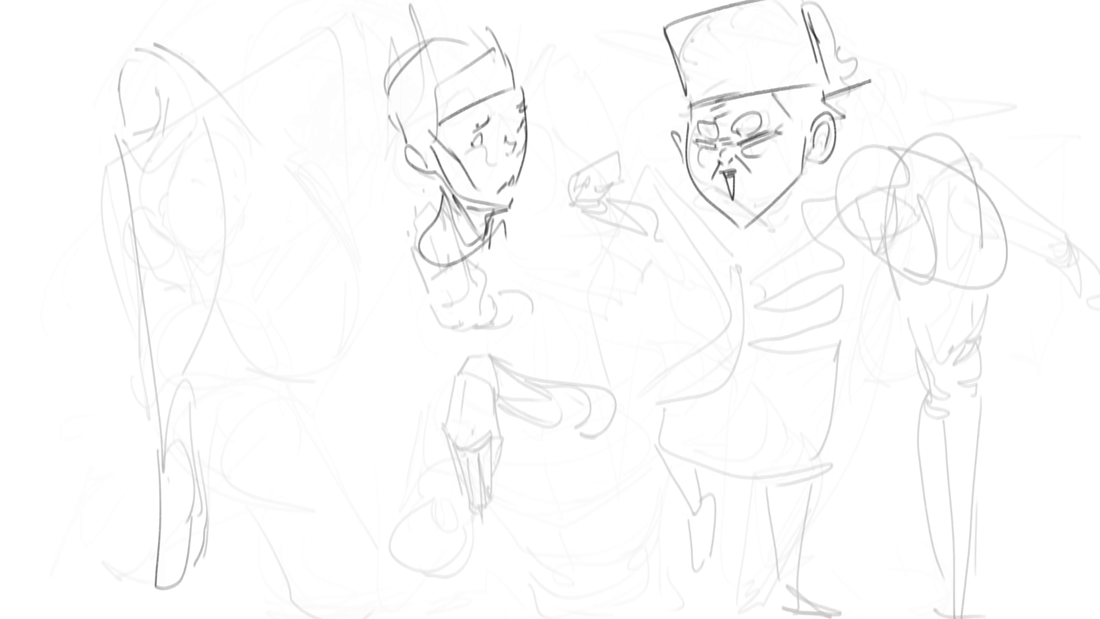
Step: Begin inking the left figure's face outline with contour and hatching strokes
{"action": "mouse_move", "coordinate": [239, 228]}
{"action": "left_mouse_down"}
{"action": "mouse_move", "coordinate": [224, 280]}
{"action": "mouse_move", "coordinate": [250, 230]}
{"action": "left_mouse_up"}
{"action": "mouse_move", "coordinate": [267, 226]}
{"action": "left_mouse_down"}
{"action": "mouse_move", "coordinate": [285, 269]}
{"action": "mouse_move", "coordinate": [283, 301]}
{"action": "left_mouse_up"}
{"action": "mouse_move", "coordinate": [222, 299]}
{"action": "left_mouse_down"}
{"action": "mouse_move", "coordinate": [278, 322]}
{"action": "mouse_move", "coordinate": [322, 285]}
{"action": "mouse_move", "coordinate": [316, 258]}
{"action": "left_mouse_up"}
{"action": "mouse_move", "coordinate": [302, 213]}
{"action": "left_mouse_down"}
{"action": "mouse_move", "coordinate": [312, 247]}
{"action": "mouse_move", "coordinate": [281, 227]}
{"action": "mouse_move", "coordinate": [273, 239]}
{"action": "mouse_move", "coordinate": [344, 289]}
{"action": "mouse_move", "coordinate": [307, 324]}
{"action": "left_mouse_up"}
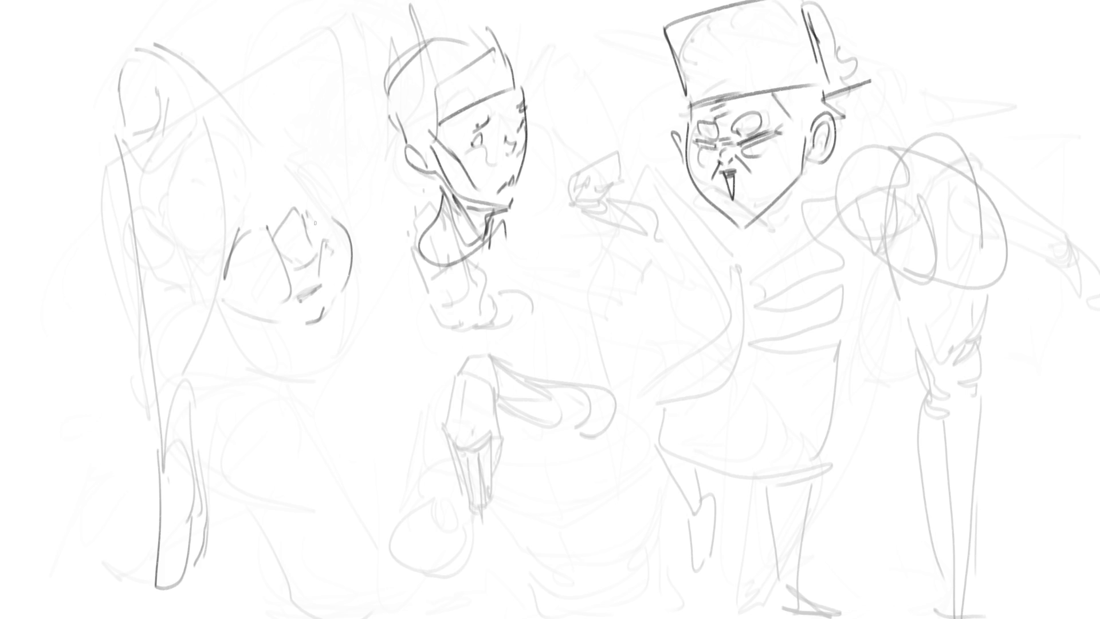
Step: Draw the left face's eye lines, eyebrows and hair strands above them
{"action": "left_click_drag", "start_coordinate": [250, 211], "coordinate": [244, 212]}
{"action": "left_click_drag", "start_coordinate": [312, 201], "coordinate": [321, 194]}
{"action": "left_click_drag", "start_coordinate": [237, 182], "coordinate": [318, 161]}
{"action": "left_click_drag", "start_coordinate": [216, 153], "coordinate": [281, 131]}
{"action": "left_click_drag", "start_coordinate": [251, 89], "coordinate": [269, 164]}
{"action": "mouse_move", "coordinate": [297, 96]}
{"action": "left_mouse_down"}
{"action": "mouse_move", "coordinate": [306, 142]}
{"action": "mouse_move", "coordinate": [328, 159]}
{"action": "left_mouse_up"}
Step: Shape the side of the head and cheek, add eyelashes, eye shading and the nose
{"action": "mouse_move", "coordinate": [312, 109]}
{"action": "left_mouse_down"}
{"action": "mouse_move", "coordinate": [338, 208]}
{"action": "mouse_move", "coordinate": [372, 266]}
{"action": "mouse_move", "coordinate": [343, 318]}
{"action": "left_mouse_up"}
{"action": "left_click_drag", "start_coordinate": [342, 186], "coordinate": [351, 241]}
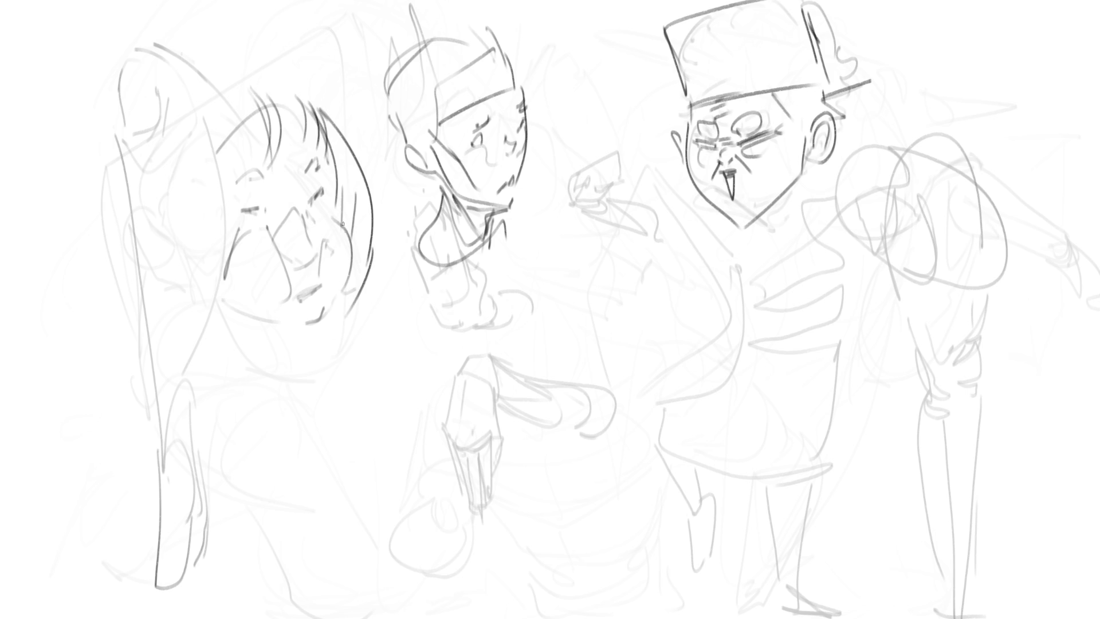
{"action": "mouse_move", "coordinate": [334, 199]}
{"action": "left_mouse_down"}
{"action": "mouse_move", "coordinate": [349, 274]}
{"action": "mouse_move", "coordinate": [348, 235]}
{"action": "left_mouse_up"}
{"action": "left_click_drag", "start_coordinate": [333, 187], "coordinate": [310, 202]}
{"action": "mouse_move", "coordinate": [324, 186]}
{"action": "left_mouse_down"}
{"action": "mouse_move", "coordinate": [311, 201]}
{"action": "mouse_move", "coordinate": [307, 185]}
{"action": "mouse_move", "coordinate": [300, 198]}
{"action": "mouse_move", "coordinate": [268, 203]}
{"action": "left_mouse_up"}
{"action": "mouse_move", "coordinate": [279, 197]}
{"action": "left_mouse_down"}
{"action": "mouse_move", "coordinate": [265, 237]}
{"action": "mouse_move", "coordinate": [316, 263]}
{"action": "mouse_move", "coordinate": [286, 258]}
{"action": "left_mouse_up"}
{"action": "mouse_move", "coordinate": [314, 252]}
{"action": "left_mouse_down"}
{"action": "mouse_move", "coordinate": [287, 264]}
{"action": "mouse_move", "coordinate": [313, 264]}
{"action": "mouse_move", "coordinate": [299, 324]}
{"action": "mouse_move", "coordinate": [283, 326]}
{"action": "left_mouse_up"}
Step: Darken the face's left edge and sweep long bobbed-hair curves over the head
{"action": "left_click_drag", "start_coordinate": [224, 194], "coordinate": [217, 221]}
{"action": "left_click_drag", "start_coordinate": [223, 130], "coordinate": [217, 246]}
{"action": "mouse_move", "coordinate": [218, 197]}
{"action": "left_mouse_down"}
{"action": "mouse_move", "coordinate": [246, 324]}
{"action": "mouse_move", "coordinate": [264, 335]}
{"action": "left_mouse_up"}
{"action": "left_click_drag", "start_coordinate": [179, 145], "coordinate": [192, 297]}
{"action": "left_click_drag", "start_coordinate": [241, 338], "coordinate": [223, 350]}
{"action": "left_click_drag", "start_coordinate": [141, 150], "coordinate": [193, 316]}
{"action": "mouse_move", "coordinate": [119, 146]}
{"action": "left_mouse_down"}
{"action": "mouse_move", "coordinate": [190, 69]}
{"action": "mouse_move", "coordinate": [261, 63]}
{"action": "mouse_move", "coordinate": [306, 77]}
{"action": "mouse_move", "coordinate": [332, 113]}
{"action": "left_mouse_up"}
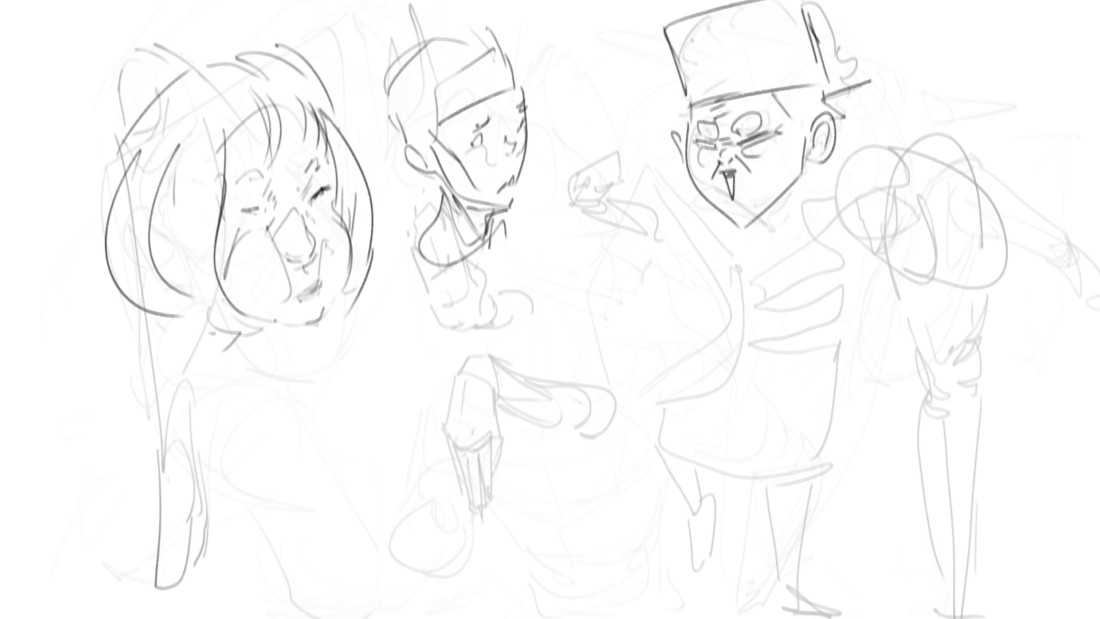
Step: Redraw the left eye, darken chin and cheek, and add jaw, neck and collar lines
{"action": "mouse_move", "coordinate": [250, 212]}
{"action": "left_mouse_down"}
{"action": "mouse_move", "coordinate": [240, 214]}
{"action": "mouse_move", "coordinate": [260, 206]}
{"action": "left_mouse_up"}
{"action": "mouse_move", "coordinate": [297, 330]}
{"action": "left_mouse_down"}
{"action": "mouse_move", "coordinate": [327, 307]}
{"action": "mouse_move", "coordinate": [298, 329]}
{"action": "left_mouse_up"}
{"action": "left_click_drag", "start_coordinate": [299, 326], "coordinate": [277, 325]}
{"action": "mouse_move", "coordinate": [350, 280]}
{"action": "left_mouse_down"}
{"action": "mouse_move", "coordinate": [347, 296]}
{"action": "mouse_move", "coordinate": [204, 360]}
{"action": "mouse_move", "coordinate": [349, 322]}
{"action": "mouse_move", "coordinate": [324, 368]}
{"action": "left_mouse_up"}
{"action": "left_click_drag", "start_coordinate": [205, 382], "coordinate": [252, 392]}
{"action": "left_click_drag", "start_coordinate": [169, 321], "coordinate": [160, 375]}
{"action": "mouse_move", "coordinate": [150, 321]}
{"action": "left_mouse_down"}
{"action": "mouse_move", "coordinate": [138, 358]}
{"action": "mouse_move", "coordinate": [285, 396]}
{"action": "left_mouse_up"}
{"action": "left_click_drag", "start_coordinate": [363, 308], "coordinate": [379, 355]}
Step: Sketch broad shoulders, sweeping neckline curves and the torso outline below the head
{"action": "left_click_drag", "start_coordinate": [131, 320], "coordinate": [95, 412]}
{"action": "left_click_drag", "start_coordinate": [115, 375], "coordinate": [326, 401]}
{"action": "left_click_drag", "start_coordinate": [361, 312], "coordinate": [410, 408]}
{"action": "mouse_move", "coordinate": [127, 387]}
{"action": "left_mouse_down"}
{"action": "mouse_move", "coordinate": [370, 470]}
{"action": "mouse_move", "coordinate": [394, 445]}
{"action": "left_mouse_up"}
{"action": "left_click_drag", "start_coordinate": [324, 392], "coordinate": [370, 344]}
{"action": "left_click_drag", "start_coordinate": [336, 385], "coordinate": [351, 377]}
{"action": "mouse_move", "coordinate": [358, 421]}
{"action": "left_mouse_down"}
{"action": "mouse_move", "coordinate": [381, 408]}
{"action": "mouse_move", "coordinate": [455, 499]}
{"action": "left_mouse_up"}
{"action": "mouse_move", "coordinate": [380, 308]}
{"action": "left_mouse_down"}
{"action": "mouse_move", "coordinate": [407, 342]}
{"action": "mouse_move", "coordinate": [467, 507]}
{"action": "left_mouse_up"}
{"action": "mouse_move", "coordinate": [363, 507]}
{"action": "left_mouse_down"}
{"action": "mouse_move", "coordinate": [290, 521]}
{"action": "mouse_move", "coordinate": [206, 519]}
{"action": "left_mouse_up"}
{"action": "mouse_move", "coordinate": [93, 409]}
{"action": "left_mouse_down"}
{"action": "mouse_move", "coordinate": [83, 438]}
{"action": "mouse_move", "coordinate": [224, 607]}
{"action": "mouse_move", "coordinate": [418, 561]}
{"action": "mouse_move", "coordinate": [446, 539]}
{"action": "left_mouse_up"}
{"action": "left_click_drag", "start_coordinate": [407, 304], "coordinate": [397, 298]}
{"action": "left_click_drag", "start_coordinate": [395, 299], "coordinate": [424, 364]}
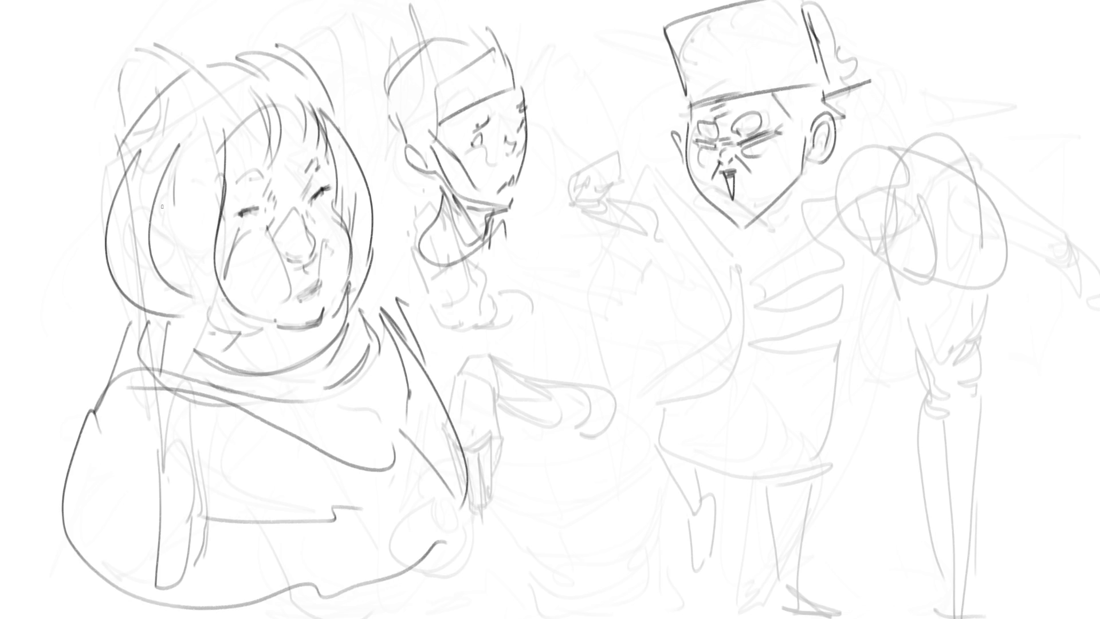
Step: Draw a large hair arc around the head and begin a new body in the middle
{"action": "mouse_move", "coordinate": [106, 240]}
{"action": "left_mouse_down"}
{"action": "mouse_move", "coordinate": [114, 90]}
{"action": "mouse_move", "coordinate": [241, 7]}
{"action": "mouse_move", "coordinate": [313, 53]}
{"action": "left_mouse_up"}
{"action": "mouse_move", "coordinate": [177, 58]}
{"action": "left_mouse_down"}
{"action": "mouse_move", "coordinate": [303, 62]}
{"action": "mouse_move", "coordinate": [342, 143]}
{"action": "left_mouse_up"}
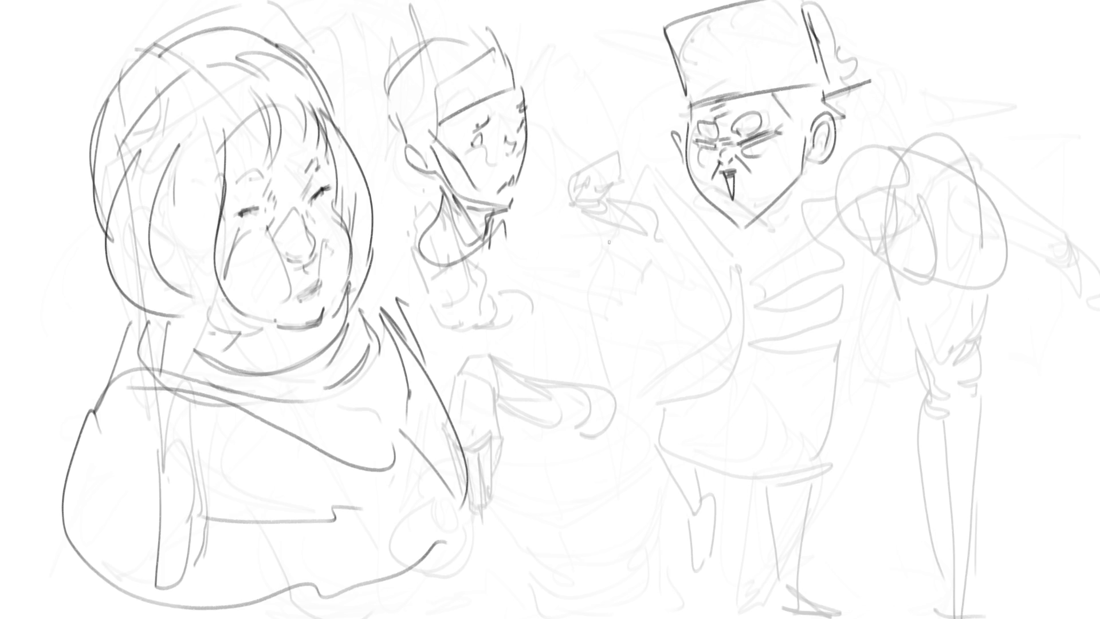
{"action": "mouse_move", "coordinate": [586, 229]}
{"action": "left_mouse_down"}
{"action": "mouse_move", "coordinate": [564, 316]}
{"action": "mouse_move", "coordinate": [566, 271]}
{"action": "mouse_move", "coordinate": [585, 233]}
{"action": "left_mouse_up"}
Step: Darken the back-turned figure's collar and outline its lower body, belly line and bottom edge
{"action": "mouse_move", "coordinate": [641, 203]}
{"action": "left_mouse_down"}
{"action": "mouse_move", "coordinate": [579, 234]}
{"action": "mouse_move", "coordinate": [662, 222]}
{"action": "mouse_move", "coordinate": [696, 279]}
{"action": "mouse_move", "coordinate": [665, 283]}
{"action": "mouse_move", "coordinate": [684, 318]}
{"action": "mouse_move", "coordinate": [697, 304]}
{"action": "mouse_move", "coordinate": [742, 424]}
{"action": "mouse_move", "coordinate": [669, 466]}
{"action": "left_mouse_up"}
{"action": "mouse_move", "coordinate": [564, 306]}
{"action": "left_mouse_down"}
{"action": "mouse_move", "coordinate": [565, 437]}
{"action": "mouse_move", "coordinate": [580, 457]}
{"action": "left_mouse_up"}
{"action": "mouse_move", "coordinate": [571, 459]}
{"action": "left_mouse_down"}
{"action": "mouse_move", "coordinate": [703, 442]}
{"action": "mouse_move", "coordinate": [668, 443]}
{"action": "left_mouse_up"}
{"action": "left_click_drag", "start_coordinate": [602, 463], "coordinate": [622, 458]}
{"action": "left_click_drag", "start_coordinate": [726, 433], "coordinate": [713, 445]}
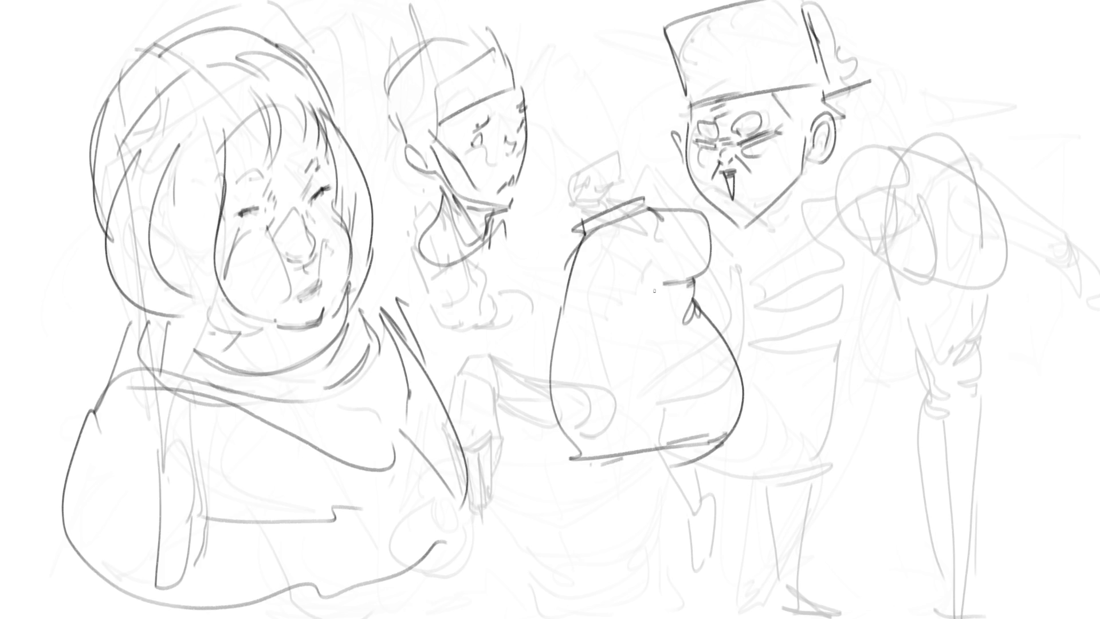
{"action": "left_click_drag", "start_coordinate": [653, 288], "coordinate": [653, 293]}
{"action": "left_click_drag", "start_coordinate": [656, 308], "coordinate": [676, 446]}
{"action": "mouse_move", "coordinate": [674, 451]}
{"action": "left_mouse_down"}
{"action": "mouse_move", "coordinate": [584, 469]}
{"action": "mouse_move", "coordinate": [696, 438]}
{"action": "left_mouse_up"}
{"action": "left_click_drag", "start_coordinate": [564, 323], "coordinate": [583, 233]}
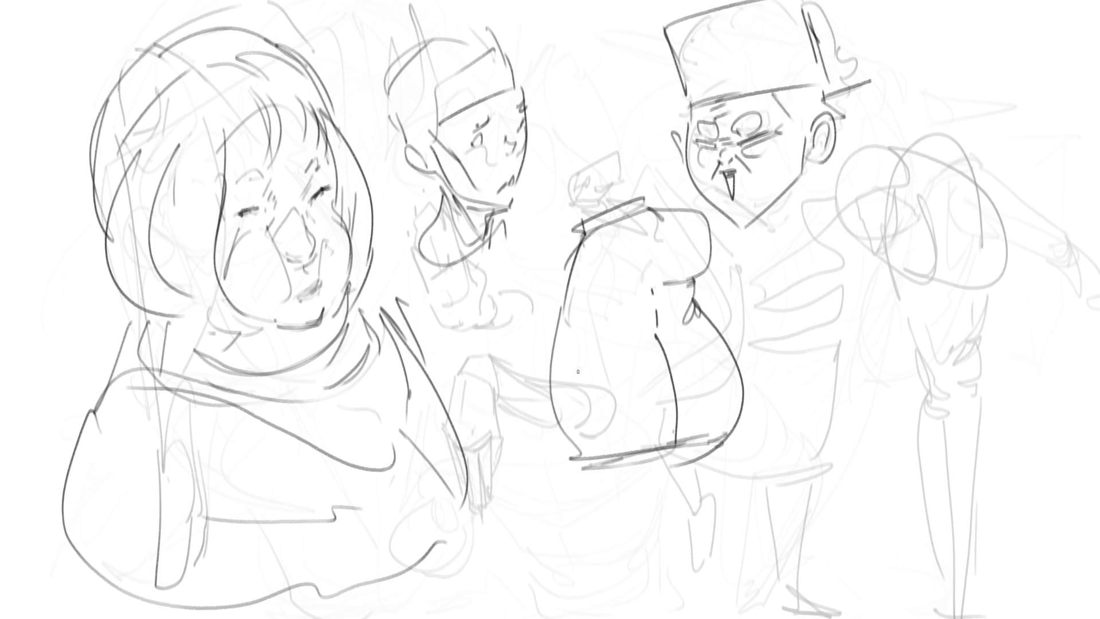
{"action": "mouse_move", "coordinate": [562, 432]}
{"action": "left_mouse_down"}
{"action": "mouse_move", "coordinate": [618, 451]}
{"action": "mouse_move", "coordinate": [726, 438]}
{"action": "left_mouse_up"}
Step: Draw boots and two leg lines down to the bottom, hatching between them
{"action": "left_click_drag", "start_coordinate": [570, 466], "coordinate": [636, 537]}
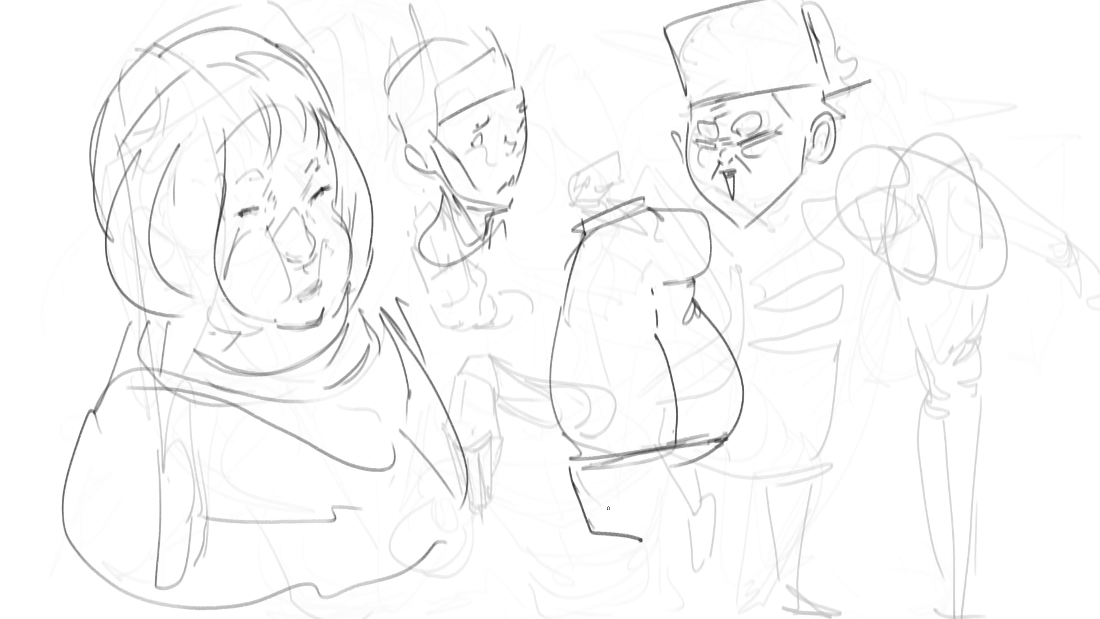
{"action": "mouse_move", "coordinate": [582, 471]}
{"action": "left_mouse_down"}
{"action": "mouse_move", "coordinate": [625, 509]}
{"action": "mouse_move", "coordinate": [613, 517]}
{"action": "left_mouse_up"}
{"action": "mouse_move", "coordinate": [583, 472]}
{"action": "left_mouse_down"}
{"action": "mouse_move", "coordinate": [603, 515]}
{"action": "mouse_move", "coordinate": [636, 522]}
{"action": "left_mouse_up"}
{"action": "left_click_drag", "start_coordinate": [675, 463], "coordinate": [700, 618]}
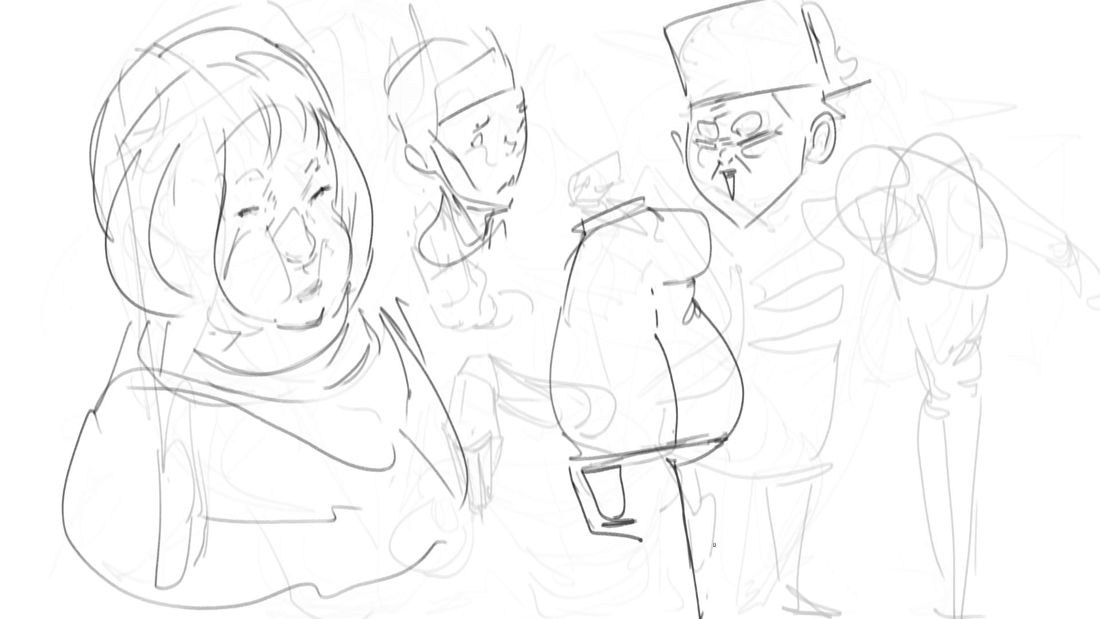
{"action": "left_click_drag", "start_coordinate": [716, 440], "coordinate": [720, 519]}
{"action": "left_click_drag", "start_coordinate": [719, 482], "coordinate": [721, 616]}
{"action": "mouse_move", "coordinate": [606, 542]}
{"action": "left_mouse_down"}
{"action": "mouse_move", "coordinate": [619, 534]}
{"action": "mouse_move", "coordinate": [644, 616]}
{"action": "left_mouse_up"}
{"action": "left_click_drag", "start_coordinate": [595, 535], "coordinate": [624, 618]}
{"action": "left_click_drag", "start_coordinate": [604, 531], "coordinate": [637, 617]}
Step: Draw the shoulder, the arm across the body, a hand holding a long stick, the collar and the head top
{"action": "mouse_move", "coordinate": [579, 451]}
{"action": "left_mouse_down"}
{"action": "mouse_move", "coordinate": [734, 440]}
{"action": "mouse_move", "coordinate": [734, 364]}
{"action": "mouse_move", "coordinate": [728, 439]}
{"action": "left_mouse_up"}
{"action": "left_click_drag", "start_coordinate": [723, 339], "coordinate": [701, 303]}
{"action": "mouse_move", "coordinate": [723, 225]}
{"action": "left_mouse_down"}
{"action": "mouse_move", "coordinate": [769, 259]}
{"action": "mouse_move", "coordinate": [748, 274]}
{"action": "mouse_move", "coordinate": [772, 260]}
{"action": "mouse_move", "coordinate": [832, 279]}
{"action": "left_mouse_up"}
{"action": "mouse_move", "coordinate": [760, 275]}
{"action": "left_mouse_down"}
{"action": "mouse_move", "coordinate": [817, 288]}
{"action": "mouse_move", "coordinate": [828, 280]}
{"action": "left_mouse_up"}
{"action": "left_click_drag", "start_coordinate": [842, 280], "coordinate": [846, 305]}
{"action": "left_click_drag", "start_coordinate": [699, 280], "coordinate": [716, 305]}
{"action": "mouse_move", "coordinate": [711, 288]}
{"action": "left_mouse_down"}
{"action": "mouse_move", "coordinate": [800, 331]}
{"action": "mouse_move", "coordinate": [861, 292]}
{"action": "mouse_move", "coordinate": [850, 248]}
{"action": "mouse_move", "coordinate": [858, 310]}
{"action": "left_mouse_up"}
{"action": "left_click_drag", "start_coordinate": [772, 343], "coordinate": [923, 278]}
{"action": "mouse_move", "coordinate": [931, 270]}
{"action": "left_mouse_down"}
{"action": "mouse_move", "coordinate": [970, 256]}
{"action": "mouse_move", "coordinate": [985, 228]}
{"action": "mouse_move", "coordinate": [732, 355]}
{"action": "mouse_move", "coordinate": [988, 240]}
{"action": "left_mouse_up"}
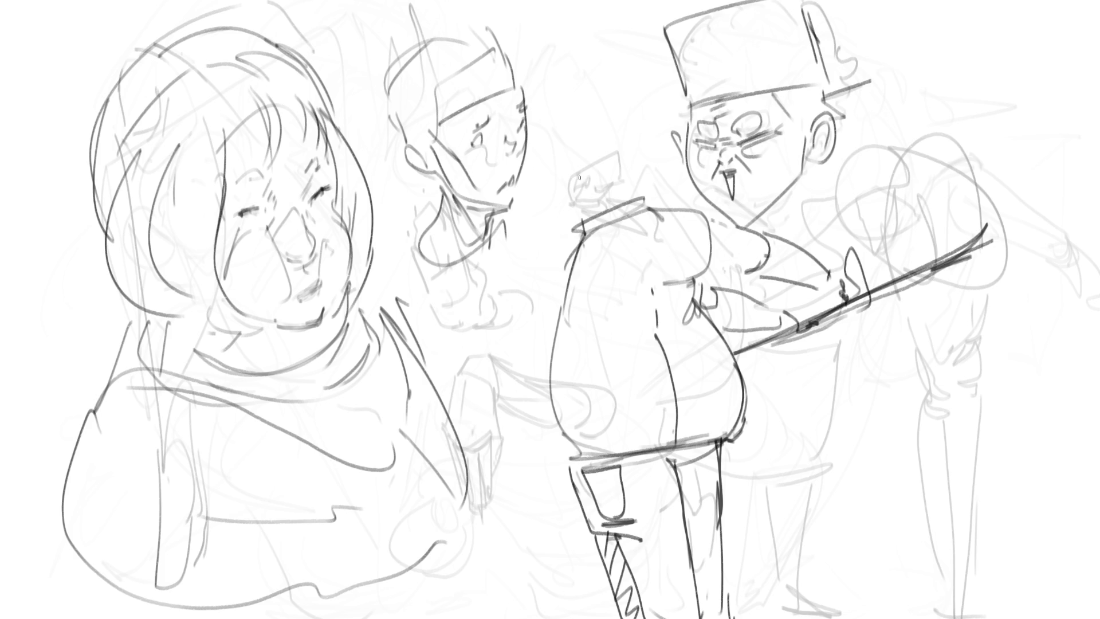
{"action": "mouse_move", "coordinate": [637, 198]}
{"action": "left_mouse_down"}
{"action": "mouse_move", "coordinate": [645, 205]}
{"action": "mouse_move", "coordinate": [622, 155]}
{"action": "mouse_move", "coordinate": [618, 175]}
{"action": "mouse_move", "coordinate": [638, 151]}
{"action": "mouse_move", "coordinate": [668, 195]}
{"action": "mouse_move", "coordinate": [671, 183]}
{"action": "left_mouse_up"}
{"action": "mouse_move", "coordinate": [629, 144]}
{"action": "left_mouse_down"}
{"action": "mouse_move", "coordinate": [677, 183]}
{"action": "mouse_move", "coordinate": [660, 120]}
{"action": "mouse_move", "coordinate": [591, 146]}
{"action": "mouse_move", "coordinate": [600, 186]}
{"action": "mouse_move", "coordinate": [568, 197]}
{"action": "mouse_move", "coordinate": [553, 150]}
{"action": "mouse_move", "coordinate": [626, 86]}
{"action": "mouse_move", "coordinate": [670, 153]}
{"action": "left_mouse_up"}
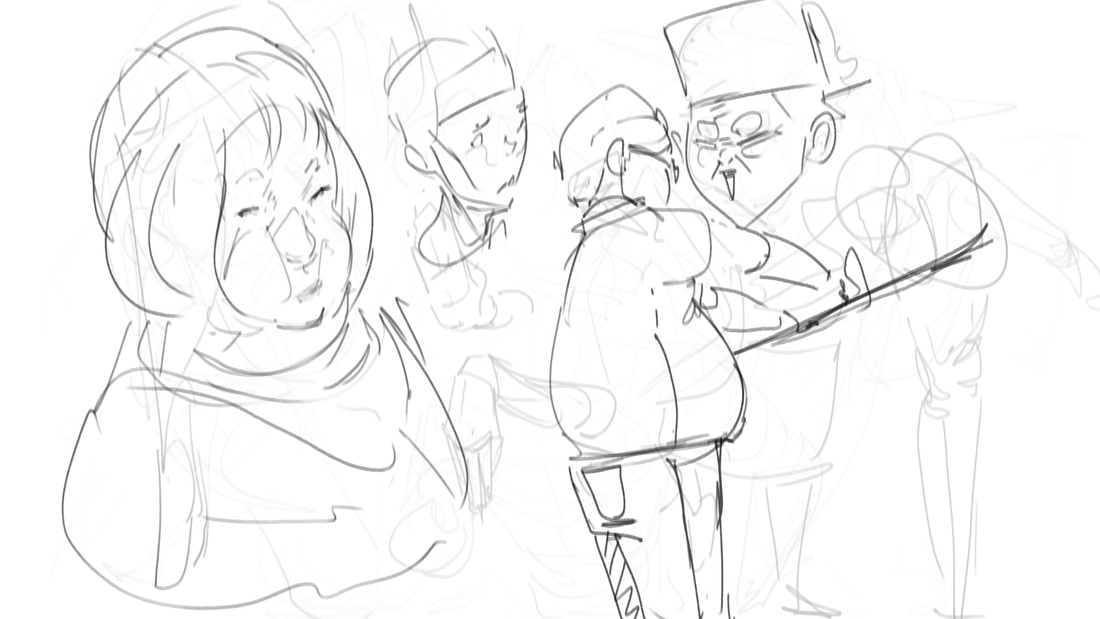
Step: Mirror the view to check it, then stretch the whole drawing wider and skew it
{"action": "key", "text": "m"}
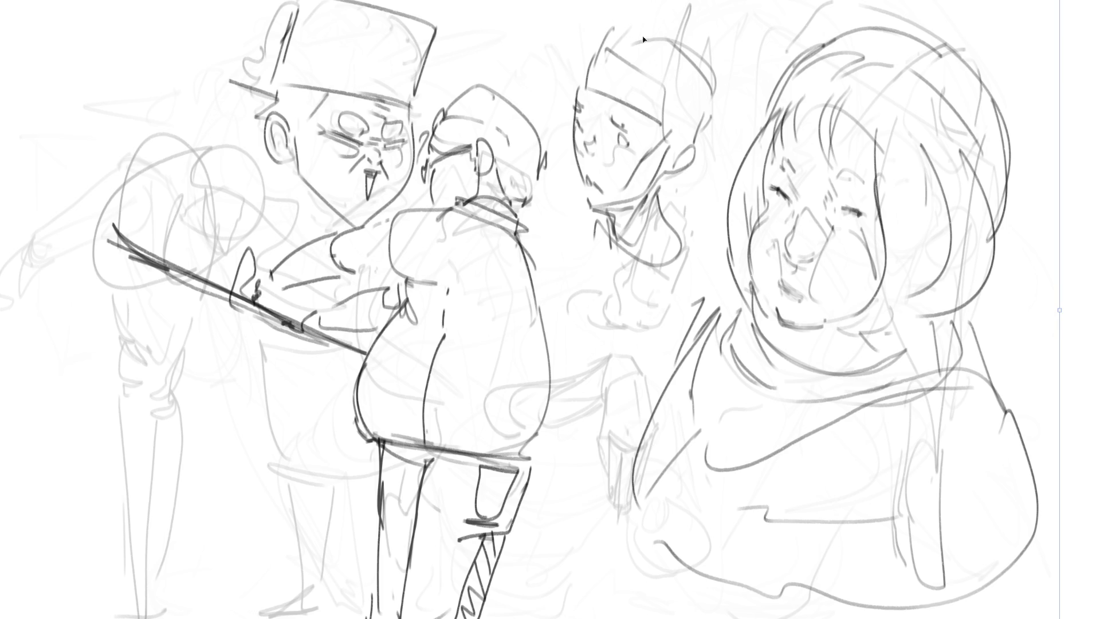
{"action": "left_click_drag", "start_coordinate": [1059, 309], "coordinate": [1061, 303]}
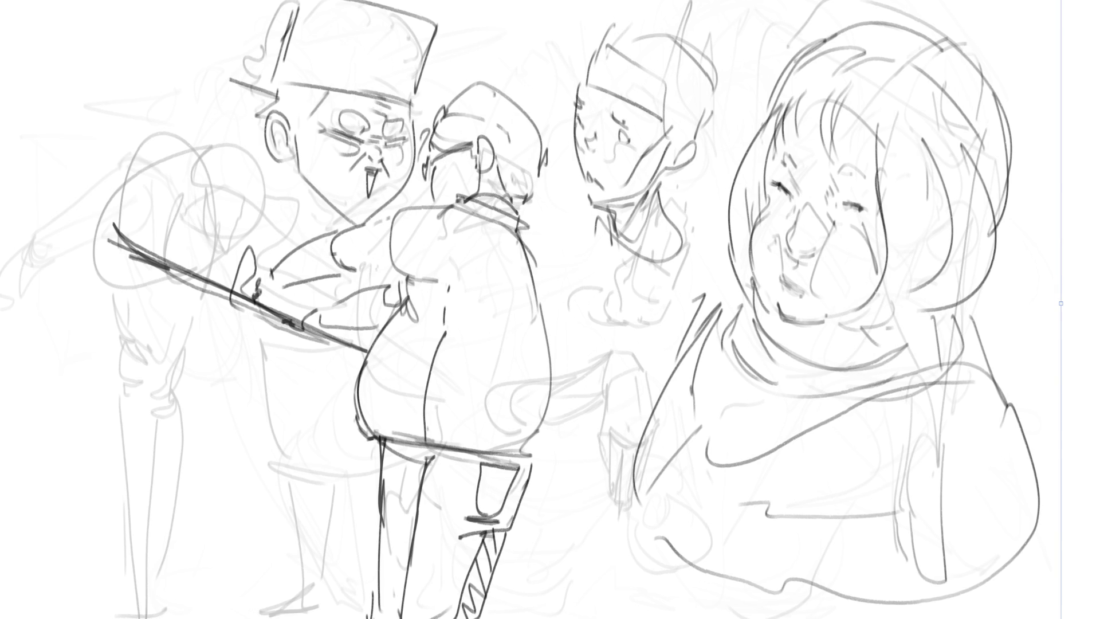
{"action": "key", "text": "ctrl+0"}
{"action": "left_click_drag", "start_coordinate": [539, 86], "coordinate": [516, 83]}
{"action": "left_click_drag", "start_coordinate": [885, 310], "coordinate": [915, 306]}
{"action": "left_click_drag", "start_coordinate": [170, 310], "coordinate": [153, 319]}
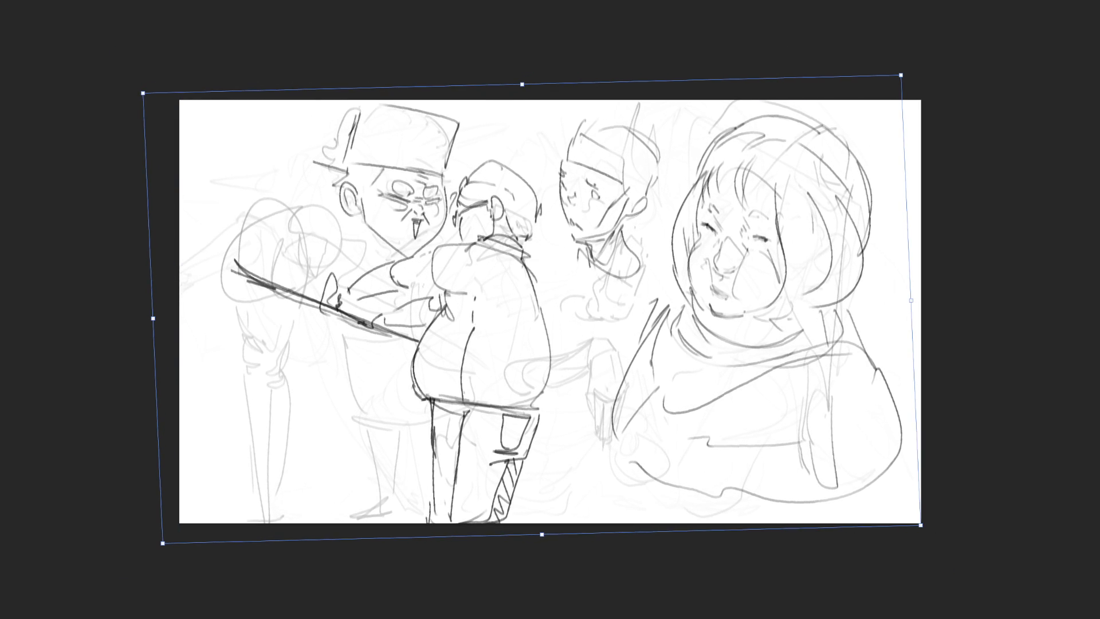
Step: Drop the skew, then shrink the whole drawing layer into the canvas's upper-left corner
{"action": "key", "text": "Escape"}
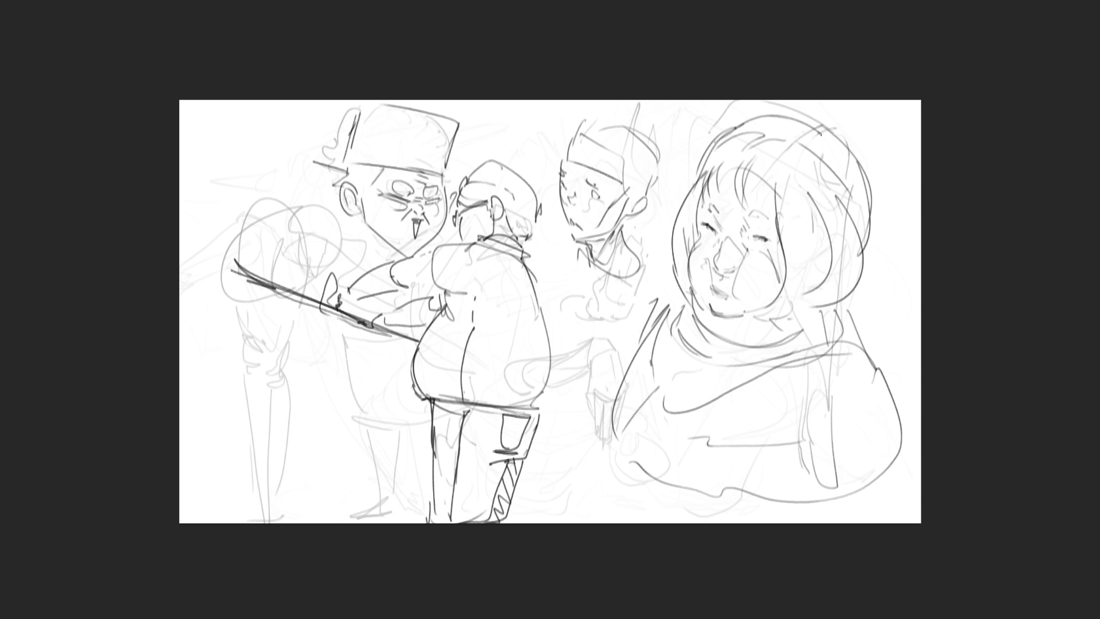
{"action": "key", "text": "ctrl+t"}
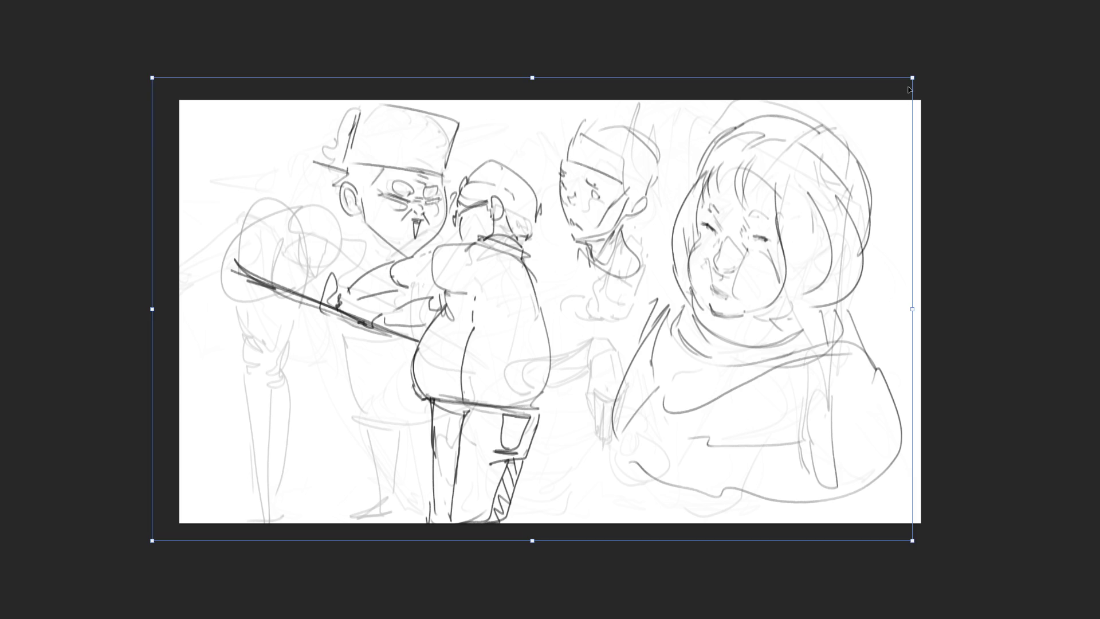
{"action": "left_click_drag", "start_coordinate": [912, 78], "coordinate": [779, 162]}
{"action": "mouse_move", "coordinate": [699, 244]}
{"action": "left_mouse_down"}
{"action": "mouse_move", "coordinate": [656, 179]}
{"action": "mouse_move", "coordinate": [663, 154]}
{"action": "left_mouse_up"}
{"action": "left_click_drag", "start_coordinate": [740, 262], "coordinate": [659, 259]}
{"action": "left_click_drag", "start_coordinate": [588, 205], "coordinate": [593, 199]}
{"action": "key", "text": "Return"}
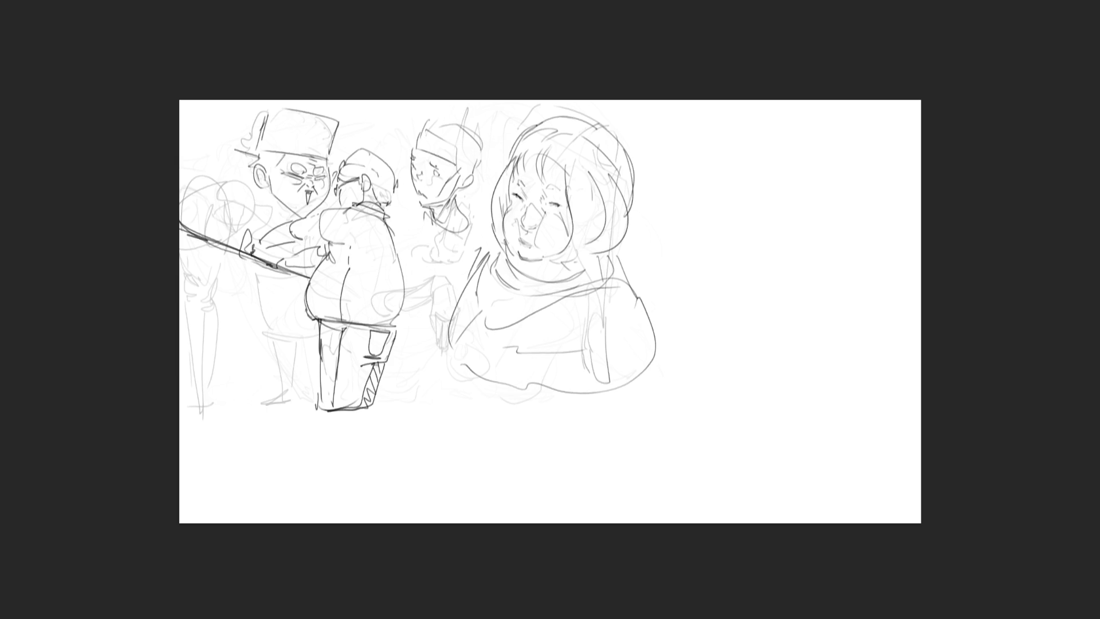
Step: Draw the back-turned figure's lower legs and shoe below the trousers, with hatching down the leg
{"action": "mouse_move", "coordinate": [318, 410]}
{"action": "left_mouse_down"}
{"action": "mouse_move", "coordinate": [350, 419]}
{"action": "mouse_move", "coordinate": [355, 407]}
{"action": "mouse_move", "coordinate": [324, 507]}
{"action": "left_mouse_up"}
{"action": "mouse_move", "coordinate": [360, 406]}
{"action": "left_mouse_down"}
{"action": "mouse_move", "coordinate": [342, 500]}
{"action": "mouse_move", "coordinate": [349, 470]}
{"action": "mouse_move", "coordinate": [330, 509]}
{"action": "mouse_move", "coordinate": [288, 505]}
{"action": "mouse_move", "coordinate": [341, 510]}
{"action": "left_mouse_up"}
{"action": "mouse_move", "coordinate": [341, 509]}
{"action": "left_mouse_down"}
{"action": "mouse_move", "coordinate": [347, 500]}
{"action": "mouse_move", "coordinate": [292, 494]}
{"action": "left_mouse_up"}
{"action": "mouse_move", "coordinate": [292, 496]}
{"action": "left_mouse_down"}
{"action": "mouse_move", "coordinate": [324, 498]}
{"action": "mouse_move", "coordinate": [280, 511]}
{"action": "left_mouse_up"}
{"action": "left_click_drag", "start_coordinate": [282, 515], "coordinate": [334, 518]}
{"action": "left_click_drag", "start_coordinate": [348, 494], "coordinate": [341, 514]}
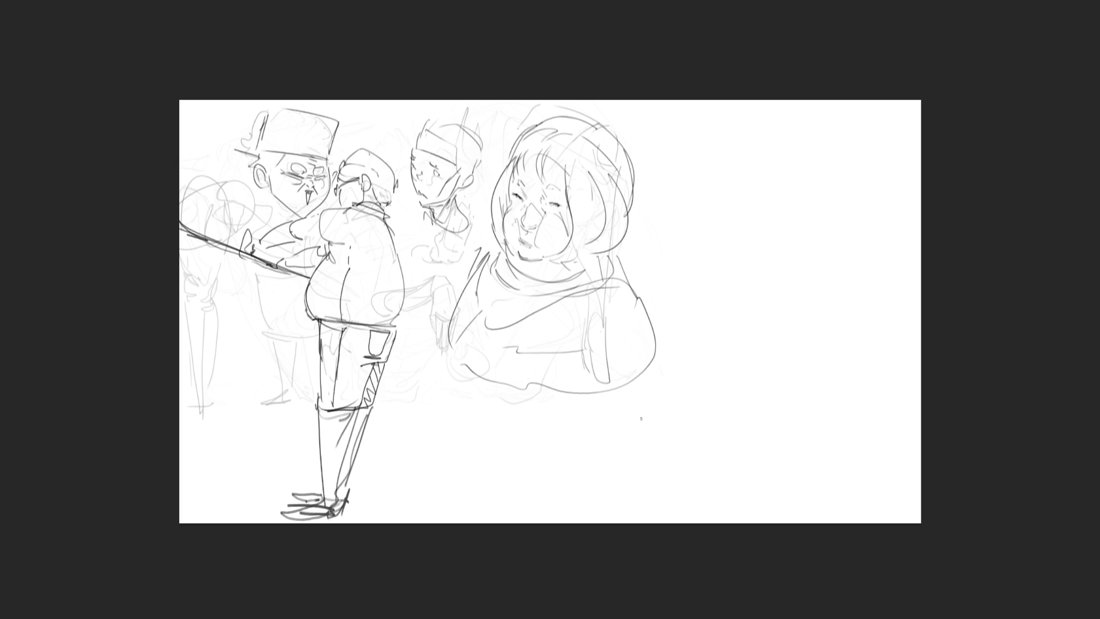
{"action": "left_click_drag", "start_coordinate": [329, 408], "coordinate": [331, 503]}
{"action": "left_click_drag", "start_coordinate": [370, 406], "coordinate": [344, 502]}
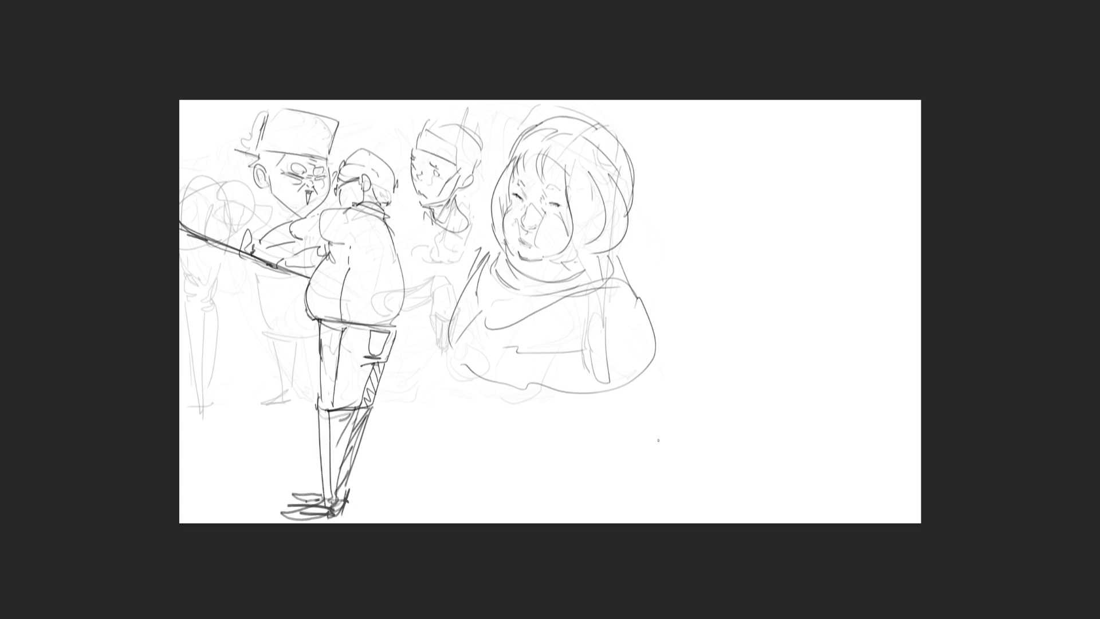
Step: Darken the jacket hem's right end and sketch an oval head for a new figure at right
{"action": "mouse_move", "coordinate": [388, 327]}
{"action": "left_mouse_down"}
{"action": "mouse_move", "coordinate": [403, 329]}
{"action": "mouse_move", "coordinate": [401, 310]}
{"action": "mouse_move", "coordinate": [404, 334]}
{"action": "left_mouse_up"}
{"action": "left_click_drag", "start_coordinate": [707, 137], "coordinate": [696, 172]}
{"action": "mouse_move", "coordinate": [701, 150]}
{"action": "left_mouse_down"}
{"action": "mouse_move", "coordinate": [734, 127]}
{"action": "mouse_move", "coordinate": [765, 171]}
{"action": "mouse_move", "coordinate": [700, 189]}
{"action": "mouse_move", "coordinate": [726, 213]}
{"action": "mouse_move", "coordinate": [750, 216]}
{"action": "mouse_move", "coordinate": [748, 165]}
{"action": "mouse_move", "coordinate": [724, 157]}
{"action": "mouse_move", "coordinate": [759, 175]}
{"action": "left_mouse_up"}
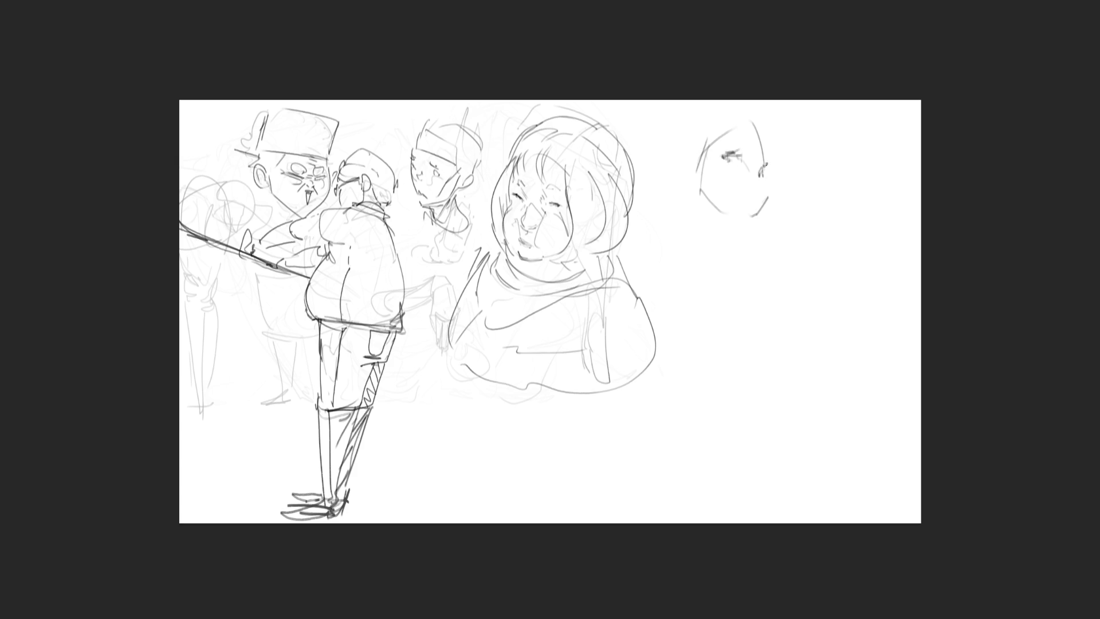
Step: Mark the nose and draw the jaw, chin, neck and left shoulder curve of the new figure
{"action": "mouse_move", "coordinate": [763, 189]}
{"action": "left_mouse_down"}
{"action": "mouse_move", "coordinate": [760, 222]}
{"action": "mouse_move", "coordinate": [717, 218]}
{"action": "mouse_move", "coordinate": [736, 225]}
{"action": "left_mouse_up"}
{"action": "left_click_drag", "start_coordinate": [733, 221], "coordinate": [728, 232]}
{"action": "left_click_drag", "start_coordinate": [703, 191], "coordinate": [713, 257]}
{"action": "mouse_move", "coordinate": [701, 192]}
{"action": "left_mouse_down"}
{"action": "mouse_move", "coordinate": [740, 226]}
{"action": "mouse_move", "coordinate": [719, 288]}
{"action": "left_mouse_up"}
{"action": "mouse_move", "coordinate": [744, 227]}
{"action": "left_mouse_down"}
{"action": "mouse_move", "coordinate": [732, 235]}
{"action": "mouse_move", "coordinate": [730, 293]}
{"action": "left_mouse_up"}
{"action": "mouse_move", "coordinate": [685, 209]}
{"action": "left_mouse_down"}
{"action": "mouse_move", "coordinate": [690, 223]}
{"action": "mouse_move", "coordinate": [753, 224]}
{"action": "mouse_move", "coordinate": [731, 295]}
{"action": "mouse_move", "coordinate": [689, 280]}
{"action": "left_mouse_up"}
{"action": "mouse_move", "coordinate": [694, 232]}
{"action": "left_mouse_down"}
{"action": "mouse_move", "coordinate": [677, 285]}
{"action": "mouse_move", "coordinate": [727, 255]}
{"action": "left_mouse_up"}
{"action": "mouse_move", "coordinate": [733, 314]}
{"action": "left_mouse_down"}
{"action": "mouse_move", "coordinate": [709, 339]}
{"action": "mouse_move", "coordinate": [686, 287]}
{"action": "mouse_move", "coordinate": [642, 266]}
{"action": "mouse_move", "coordinate": [713, 310]}
{"action": "left_mouse_up"}
Step: Sketch the torso, chest and body contours down to a curve beneath the figure
{"action": "left_click_drag", "start_coordinate": [684, 271], "coordinate": [738, 340]}
{"action": "mouse_move", "coordinate": [709, 302]}
{"action": "left_mouse_down"}
{"action": "mouse_move", "coordinate": [760, 315]}
{"action": "mouse_move", "coordinate": [788, 280]}
{"action": "mouse_move", "coordinate": [804, 309]}
{"action": "mouse_move", "coordinate": [737, 375]}
{"action": "left_mouse_up"}
{"action": "left_click_drag", "start_coordinate": [682, 276], "coordinate": [656, 410]}
{"action": "mouse_move", "coordinate": [673, 351]}
{"action": "left_mouse_down"}
{"action": "mouse_move", "coordinate": [660, 425]}
{"action": "mouse_move", "coordinate": [716, 394]}
{"action": "mouse_move", "coordinate": [720, 376]}
{"action": "mouse_move", "coordinate": [754, 421]}
{"action": "left_mouse_up"}
{"action": "left_click_drag", "start_coordinate": [745, 375], "coordinate": [754, 419]}
{"action": "left_click_drag", "start_coordinate": [777, 340], "coordinate": [802, 399]}
{"action": "mouse_move", "coordinate": [746, 434]}
{"action": "left_mouse_down"}
{"action": "mouse_move", "coordinate": [690, 439]}
{"action": "mouse_move", "coordinate": [772, 427]}
{"action": "mouse_move", "coordinate": [774, 446]}
{"action": "mouse_move", "coordinate": [753, 473]}
{"action": "left_mouse_up"}
{"action": "mouse_move", "coordinate": [689, 454]}
{"action": "left_mouse_down"}
{"action": "mouse_move", "coordinate": [796, 436]}
{"action": "mouse_move", "coordinate": [780, 468]}
{"action": "mouse_move", "coordinate": [782, 455]}
{"action": "left_mouse_up"}
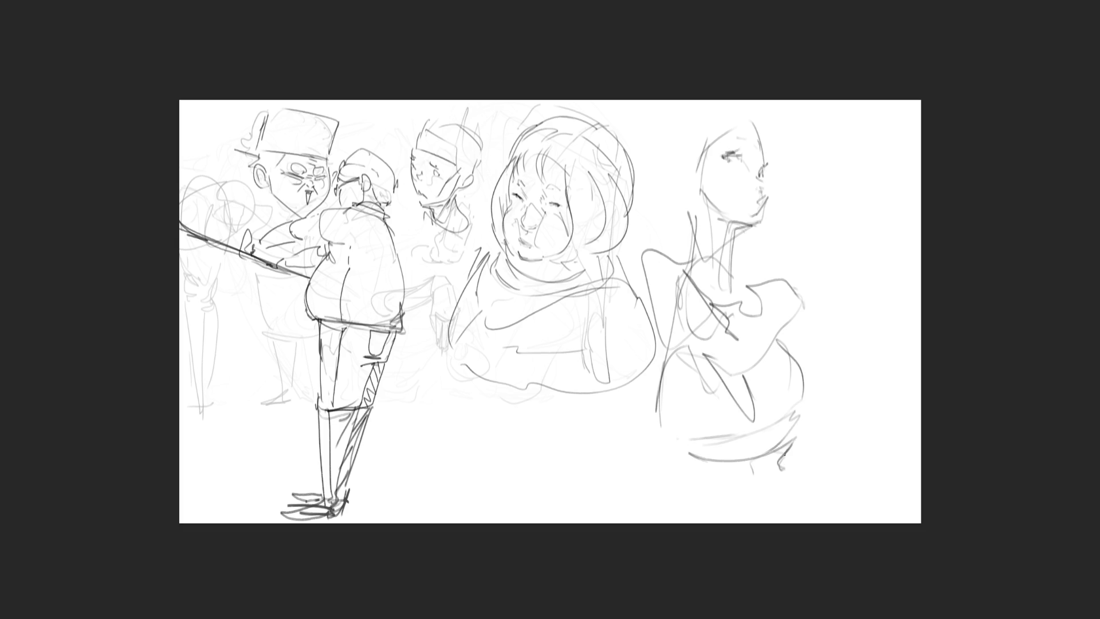
Step: Outline the figure's right side and add hanging lines to its left
{"action": "left_click_drag", "start_coordinate": [790, 283], "coordinate": [809, 354]}
{"action": "left_click_drag", "start_coordinate": [824, 400], "coordinate": [851, 449]}
{"action": "mouse_move", "coordinate": [622, 252]}
{"action": "left_mouse_down"}
{"action": "mouse_move", "coordinate": [637, 326]}
{"action": "mouse_move", "coordinate": [630, 398]}
{"action": "left_mouse_up"}
{"action": "mouse_move", "coordinate": [650, 325]}
{"action": "left_mouse_down"}
{"action": "mouse_move", "coordinate": [669, 346]}
{"action": "mouse_move", "coordinate": [634, 440]}
{"action": "left_mouse_up"}
Step: Draw the woman's ear and sweeping hair over her head and down the right side
{"action": "mouse_move", "coordinate": [691, 165]}
{"action": "left_mouse_down"}
{"action": "mouse_move", "coordinate": [694, 193]}
{"action": "mouse_move", "coordinate": [672, 231]}
{"action": "mouse_move", "coordinate": [634, 182]}
{"action": "mouse_move", "coordinate": [636, 136]}
{"action": "mouse_move", "coordinate": [655, 103]}
{"action": "left_mouse_up"}
{"action": "mouse_move", "coordinate": [619, 135]}
{"action": "left_mouse_down"}
{"action": "mouse_move", "coordinate": [653, 101]}
{"action": "mouse_move", "coordinate": [682, 100]}
{"action": "left_mouse_up"}
{"action": "left_click_drag", "start_coordinate": [698, 154], "coordinate": [771, 107]}
{"action": "left_click_drag", "start_coordinate": [768, 119], "coordinate": [792, 132]}
{"action": "left_click_drag", "start_coordinate": [813, 102], "coordinate": [833, 138]}
{"action": "mouse_move", "coordinate": [829, 105]}
{"action": "left_mouse_down"}
{"action": "mouse_move", "coordinate": [856, 101]}
{"action": "mouse_move", "coordinate": [871, 167]}
{"action": "left_mouse_up"}
{"action": "mouse_move", "coordinate": [875, 175]}
{"action": "left_mouse_down"}
{"action": "mouse_move", "coordinate": [902, 167]}
{"action": "mouse_move", "coordinate": [893, 202]}
{"action": "left_mouse_up"}
{"action": "mouse_move", "coordinate": [881, 221]}
{"action": "left_mouse_down"}
{"action": "mouse_move", "coordinate": [879, 269]}
{"action": "mouse_move", "coordinate": [827, 289]}
{"action": "left_mouse_up"}
Step: Draw a line across the woman's shoulders and add a short stroke under the chin
{"action": "left_click_drag", "start_coordinate": [735, 255], "coordinate": [862, 291]}
{"action": "left_click_drag", "start_coordinate": [789, 262], "coordinate": [806, 284]}
{"action": "left_click_drag", "start_coordinate": [832, 300], "coordinate": [893, 306]}
{"action": "left_click_drag", "start_coordinate": [863, 286], "coordinate": [841, 297]}
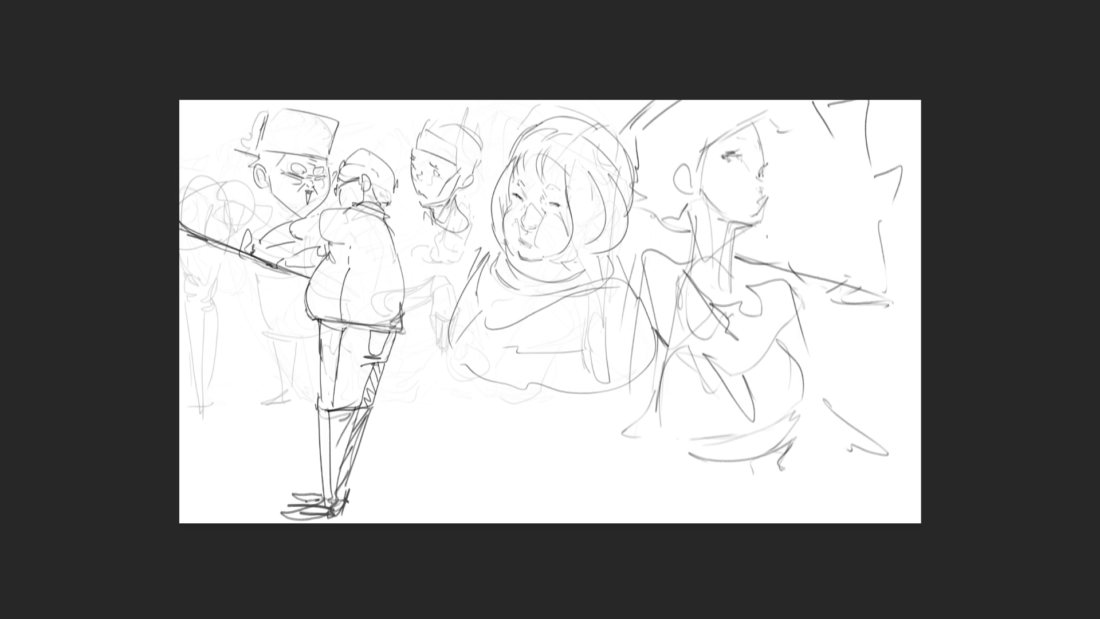
{"action": "mouse_move", "coordinate": [760, 224]}
{"action": "left_mouse_down"}
{"action": "mouse_move", "coordinate": [743, 226]}
{"action": "mouse_move", "coordinate": [755, 235]}
{"action": "mouse_move", "coordinate": [756, 220]}
{"action": "left_mouse_up"}
Step: Undo the stray chin strokes, then refine the eyebrow, nose, mouth, cheek, ear and hairline
{"action": "key", "text": "ctrl+z"}
{"action": "key", "text": "ctrl+z"}
{"action": "key", "text": "ctrl+z"}
{"action": "mouse_move", "coordinate": [766, 212]}
{"action": "left_mouse_down"}
{"action": "mouse_move", "coordinate": [744, 240]}
{"action": "mouse_move", "coordinate": [800, 198]}
{"action": "left_mouse_up"}
{"action": "key", "text": "ctrl+z"}
{"action": "key", "text": "ctrl+z"}
{"action": "key", "text": "ctrl+z"}
{"action": "key", "text": "ctrl+z"}
{"action": "left_click_drag", "start_coordinate": [730, 140], "coordinate": [740, 139]}
{"action": "left_click_drag", "start_coordinate": [762, 128], "coordinate": [767, 163]}
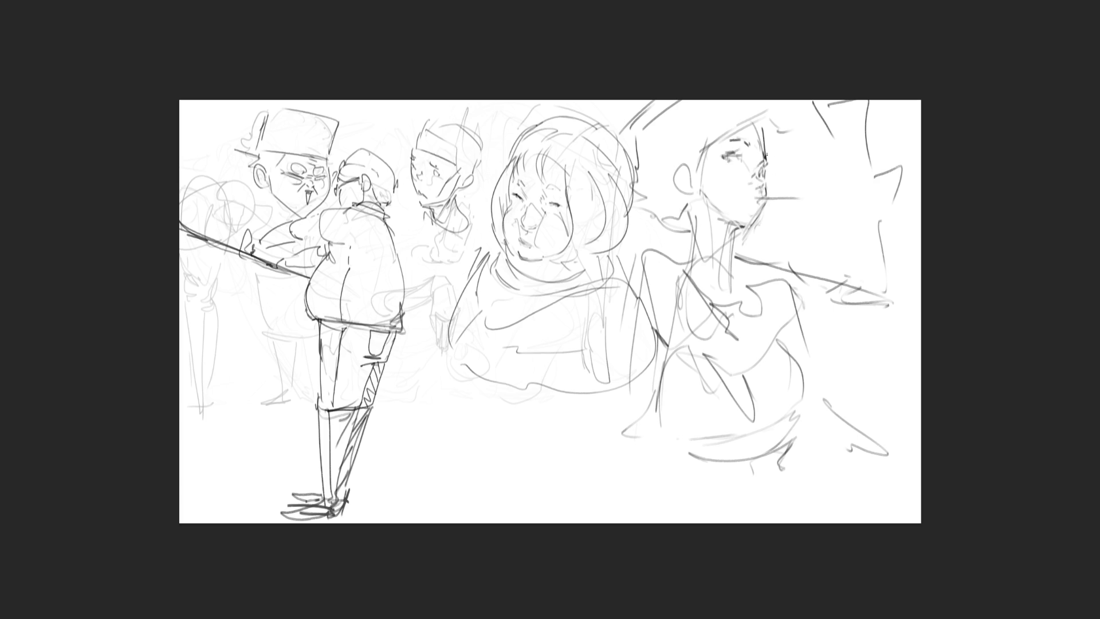
{"action": "mouse_move", "coordinate": [740, 198]}
{"action": "left_mouse_down"}
{"action": "mouse_move", "coordinate": [756, 198]}
{"action": "mouse_move", "coordinate": [737, 246]}
{"action": "left_mouse_up"}
{"action": "left_click_drag", "start_coordinate": [703, 198], "coordinate": [717, 209]}
{"action": "mouse_move", "coordinate": [681, 161]}
{"action": "left_mouse_down"}
{"action": "mouse_move", "coordinate": [690, 187]}
{"action": "mouse_move", "coordinate": [687, 170]}
{"action": "mouse_move", "coordinate": [709, 135]}
{"action": "mouse_move", "coordinate": [739, 122]}
{"action": "left_mouse_up"}
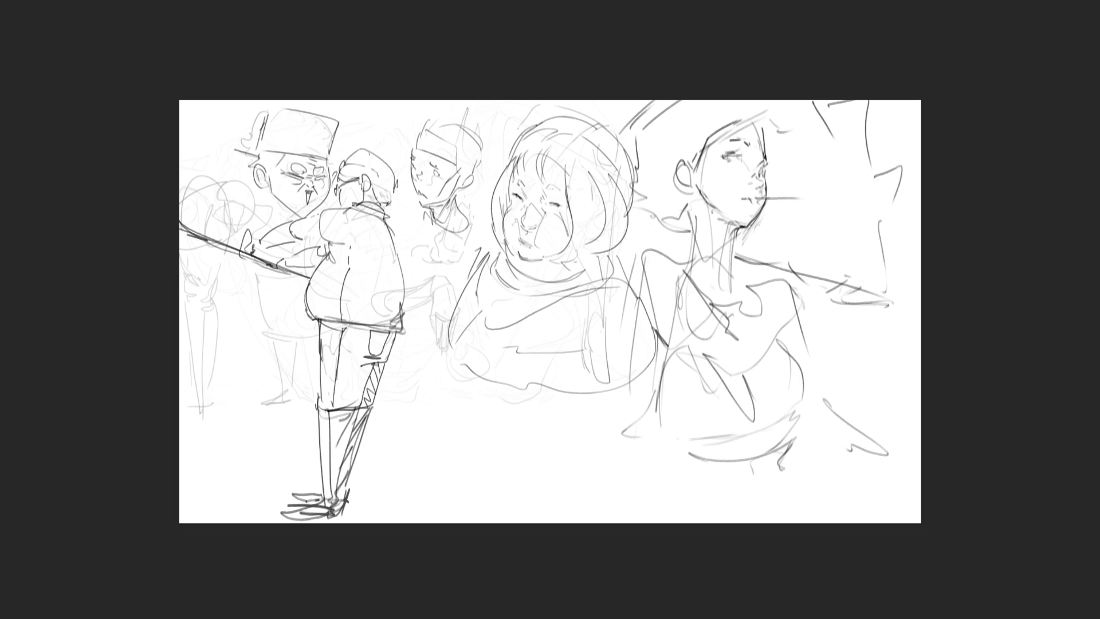
Step: Darken the woman's neck, shoulder, jawline and collarbone lines
{"action": "left_click_drag", "start_coordinate": [690, 191], "coordinate": [710, 264]}
{"action": "mouse_move", "coordinate": [696, 215]}
{"action": "left_mouse_down"}
{"action": "mouse_move", "coordinate": [706, 258]}
{"action": "mouse_move", "coordinate": [691, 232]}
{"action": "mouse_move", "coordinate": [675, 259]}
{"action": "mouse_move", "coordinate": [675, 243]}
{"action": "mouse_move", "coordinate": [631, 244]}
{"action": "left_mouse_up"}
{"action": "left_click_drag", "start_coordinate": [629, 258], "coordinate": [682, 260]}
{"action": "left_click_drag", "start_coordinate": [745, 230], "coordinate": [725, 240]}
{"action": "mouse_move", "coordinate": [721, 201]}
{"action": "left_mouse_down"}
{"action": "mouse_move", "coordinate": [708, 239]}
{"action": "mouse_move", "coordinate": [696, 219]}
{"action": "mouse_move", "coordinate": [736, 254]}
{"action": "mouse_move", "coordinate": [739, 287]}
{"action": "left_mouse_up"}
{"action": "left_click_drag", "start_coordinate": [682, 265], "coordinate": [713, 280]}
{"action": "mouse_move", "coordinate": [724, 282]}
{"action": "left_mouse_down"}
{"action": "mouse_move", "coordinate": [777, 264]}
{"action": "mouse_move", "coordinate": [798, 276]}
{"action": "mouse_move", "coordinate": [812, 314]}
{"action": "left_mouse_up"}
{"action": "key", "text": "ctrl+plus"}
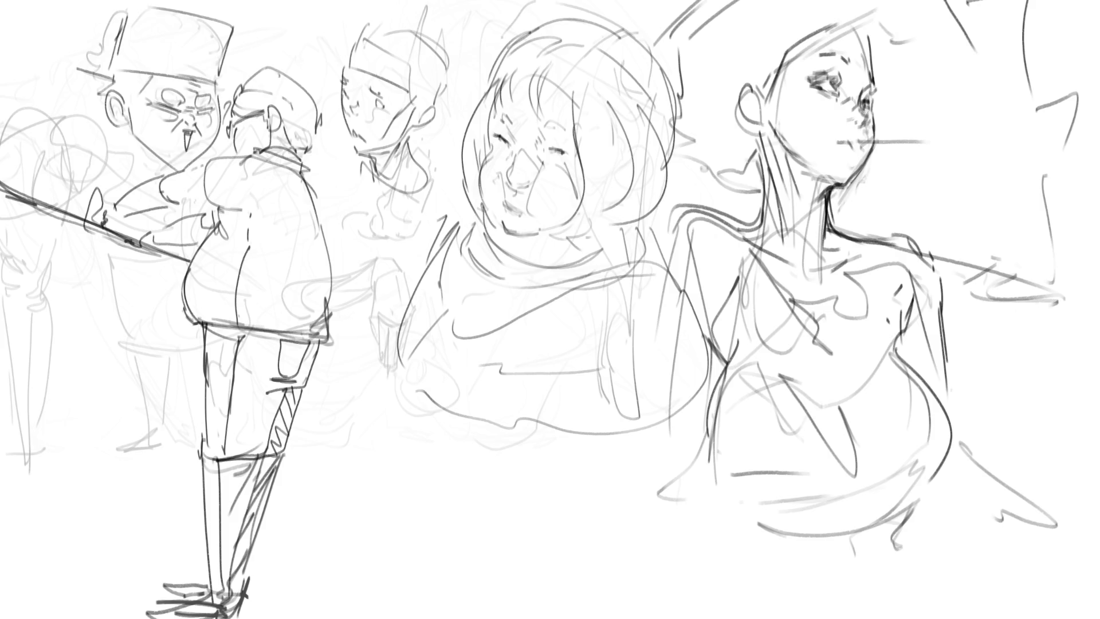
Step: Darken the woman's jawline and lip corner, then redraw the round-faced character's eye and eyebrow
{"action": "mouse_move", "coordinate": [870, 110]}
{"action": "left_mouse_down"}
{"action": "mouse_move", "coordinate": [863, 163]}
{"action": "mouse_move", "coordinate": [846, 179]}
{"action": "left_mouse_up"}
{"action": "mouse_move", "coordinate": [838, 141]}
{"action": "left_mouse_down"}
{"action": "mouse_move", "coordinate": [862, 144]}
{"action": "mouse_move", "coordinate": [858, 153]}
{"action": "left_mouse_up"}
{"action": "mouse_move", "coordinate": [559, 153]}
{"action": "left_mouse_down"}
{"action": "mouse_move", "coordinate": [498, 159]}
{"action": "mouse_move", "coordinate": [547, 165]}
{"action": "left_mouse_up"}
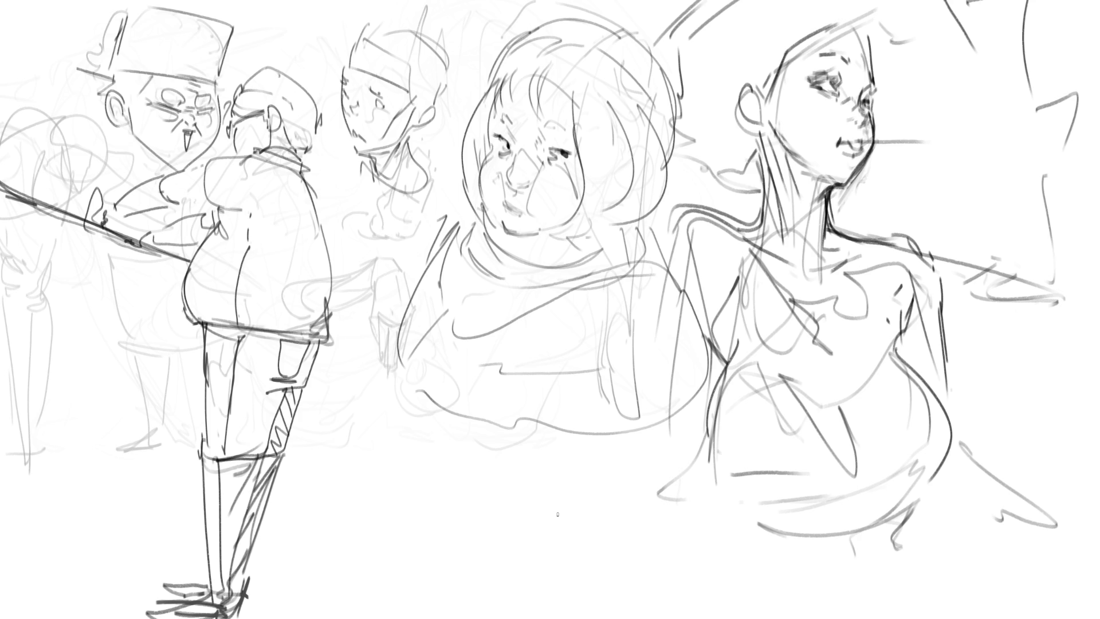
{"action": "left_click_drag", "start_coordinate": [541, 124], "coordinate": [571, 127]}
{"action": "key", "text": "ctrl+z"}
{"action": "left_click_drag", "start_coordinate": [504, 116], "coordinate": [505, 123]}
Step: Darken the round-faced character's chin, neck edges, collar and chest lines
{"action": "left_click_drag", "start_coordinate": [484, 213], "coordinate": [487, 238]}
{"action": "mouse_move", "coordinate": [557, 234]}
{"action": "left_mouse_down"}
{"action": "mouse_move", "coordinate": [542, 234]}
{"action": "mouse_move", "coordinate": [521, 270]}
{"action": "mouse_move", "coordinate": [570, 264]}
{"action": "left_mouse_up"}
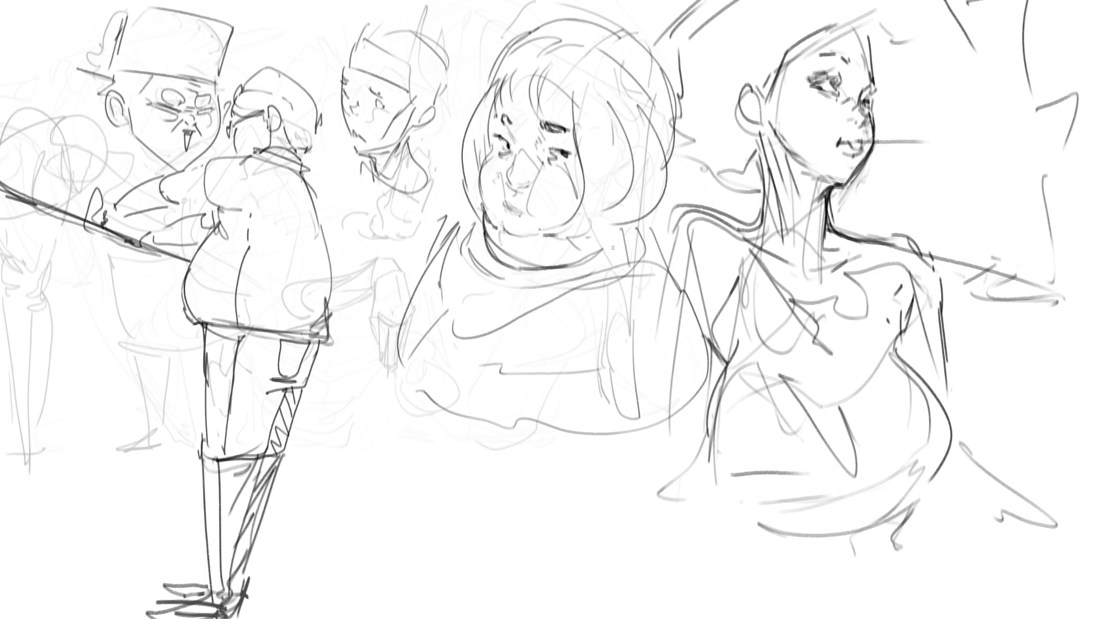
{"action": "left_click_drag", "start_coordinate": [480, 225], "coordinate": [476, 258]}
{"action": "left_click_drag", "start_coordinate": [596, 273], "coordinate": [578, 280]}
{"action": "left_click_drag", "start_coordinate": [622, 248], "coordinate": [623, 264]}
{"action": "left_click_drag", "start_coordinate": [481, 286], "coordinate": [585, 283]}
{"action": "left_click_drag", "start_coordinate": [480, 234], "coordinate": [474, 273]}
{"action": "mouse_move", "coordinate": [493, 213]}
{"action": "left_mouse_down"}
{"action": "mouse_move", "coordinate": [447, 291]}
{"action": "mouse_move", "coordinate": [446, 315]}
{"action": "left_mouse_up"}
{"action": "left_click_drag", "start_coordinate": [467, 263], "coordinate": [452, 306]}
{"action": "mouse_move", "coordinate": [484, 225]}
{"action": "left_mouse_down"}
{"action": "mouse_move", "coordinate": [448, 298]}
{"action": "mouse_move", "coordinate": [617, 248]}
{"action": "left_mouse_up"}
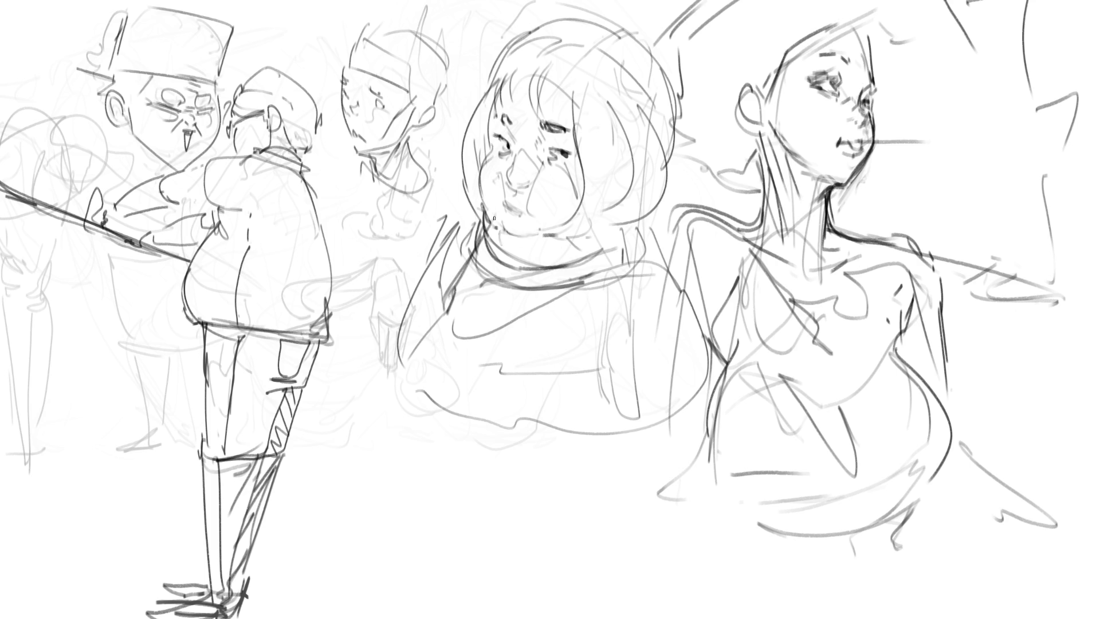
Step: Darken her mouth and lower eye line, add fringe strands and draw a band across her hair
{"action": "mouse_move", "coordinate": [531, 209]}
{"action": "left_mouse_down"}
{"action": "mouse_move", "coordinate": [517, 214]}
{"action": "mouse_move", "coordinate": [534, 219]}
{"action": "left_mouse_up"}
{"action": "left_click_drag", "start_coordinate": [547, 150], "coordinate": [559, 152]}
{"action": "left_click_drag", "start_coordinate": [541, 73], "coordinate": [546, 116]}
{"action": "mouse_move", "coordinate": [533, 70]}
{"action": "left_mouse_down"}
{"action": "mouse_move", "coordinate": [549, 114]}
{"action": "mouse_move", "coordinate": [504, 115]}
{"action": "mouse_move", "coordinate": [530, 86]}
{"action": "mouse_move", "coordinate": [571, 133]}
{"action": "mouse_move", "coordinate": [569, 90]}
{"action": "mouse_move", "coordinate": [595, 118]}
{"action": "mouse_move", "coordinate": [627, 109]}
{"action": "mouse_move", "coordinate": [657, 133]}
{"action": "left_mouse_up"}
{"action": "mouse_move", "coordinate": [591, 85]}
{"action": "left_mouse_down"}
{"action": "mouse_move", "coordinate": [486, 57]}
{"action": "mouse_move", "coordinate": [682, 113]}
{"action": "mouse_move", "coordinate": [672, 198]}
{"action": "left_mouse_up"}
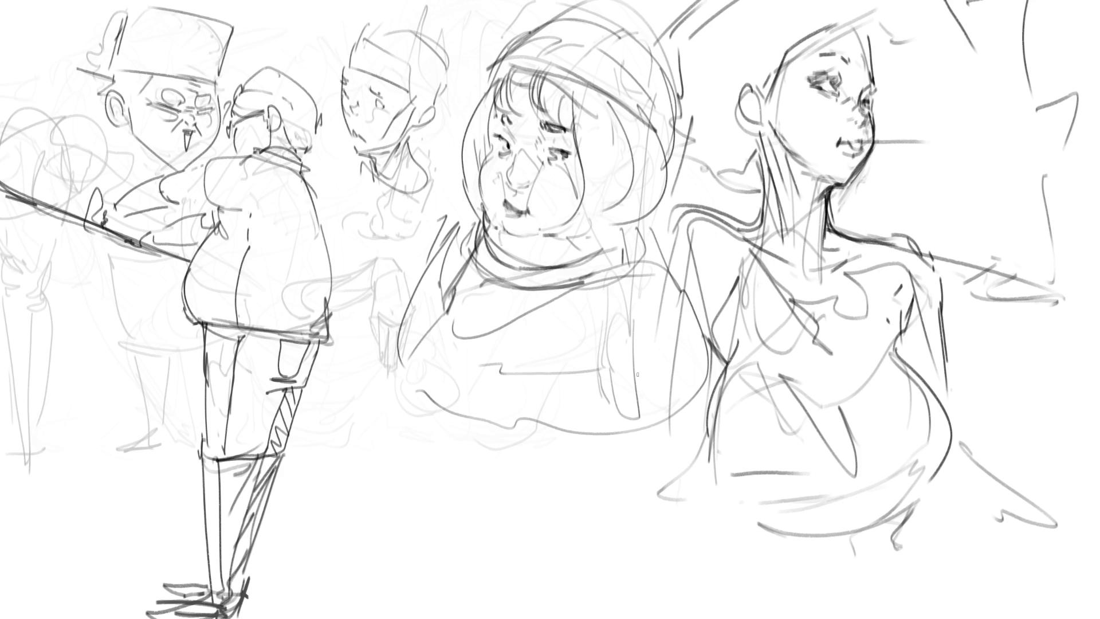
Step: Sketch long lower-body lines, then guide lines on the woman's chest, face, forehead and neck
{"action": "left_click_drag", "start_coordinate": [544, 453], "coordinate": [721, 362]}
{"action": "left_click_drag", "start_coordinate": [398, 355], "coordinate": [585, 440]}
{"action": "mouse_move", "coordinate": [600, 444]}
{"action": "left_mouse_down"}
{"action": "mouse_move", "coordinate": [683, 392]}
{"action": "mouse_move", "coordinate": [673, 252]}
{"action": "mouse_move", "coordinate": [702, 311]}
{"action": "left_mouse_up"}
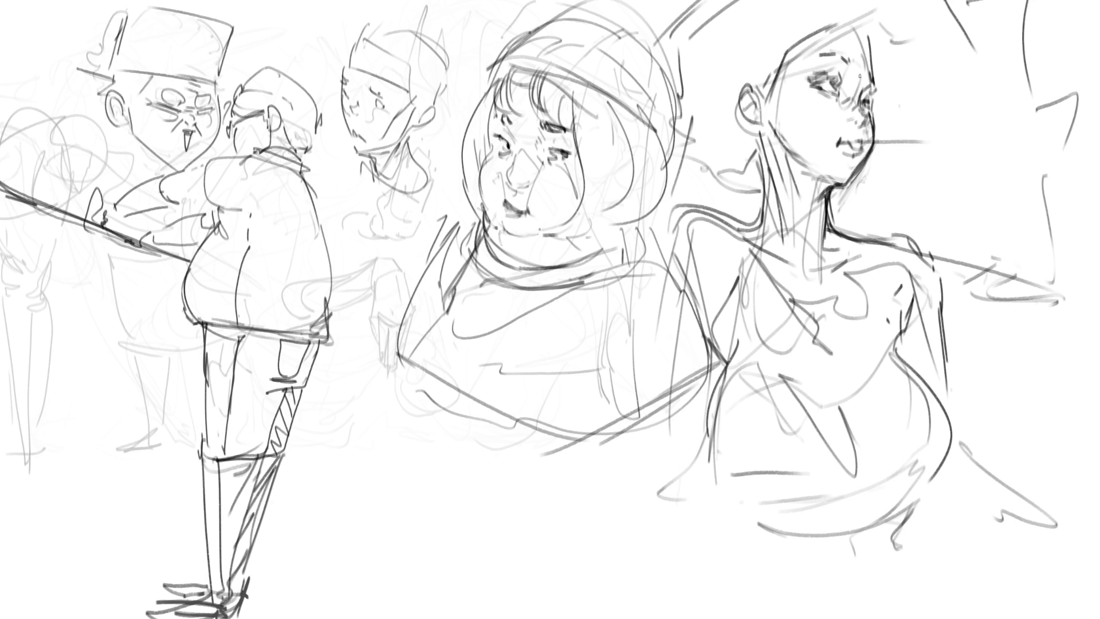
{"action": "mouse_move", "coordinate": [901, 176]}
{"action": "left_mouse_down"}
{"action": "mouse_move", "coordinate": [880, 246]}
{"action": "mouse_move", "coordinate": [929, 422]}
{"action": "left_mouse_up"}
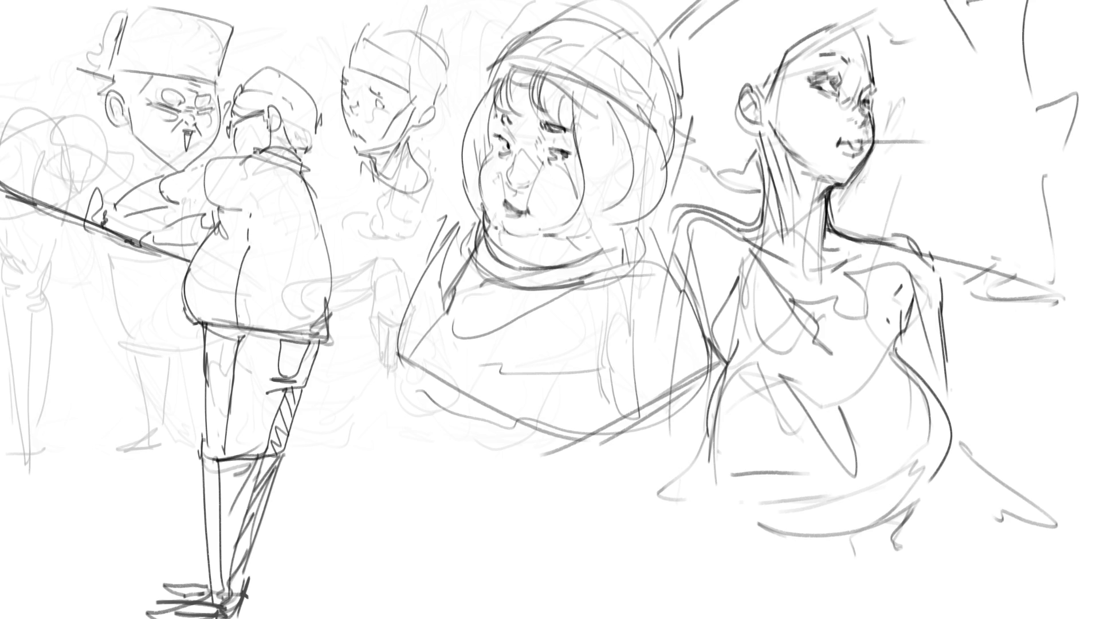
{"action": "mouse_move", "coordinate": [845, 119]}
{"action": "left_mouse_down"}
{"action": "mouse_move", "coordinate": [826, 97]}
{"action": "mouse_move", "coordinate": [816, 125]}
{"action": "mouse_move", "coordinate": [900, 92]}
{"action": "left_mouse_up"}
{"action": "left_click_drag", "start_coordinate": [813, 98], "coordinate": [726, 21]}
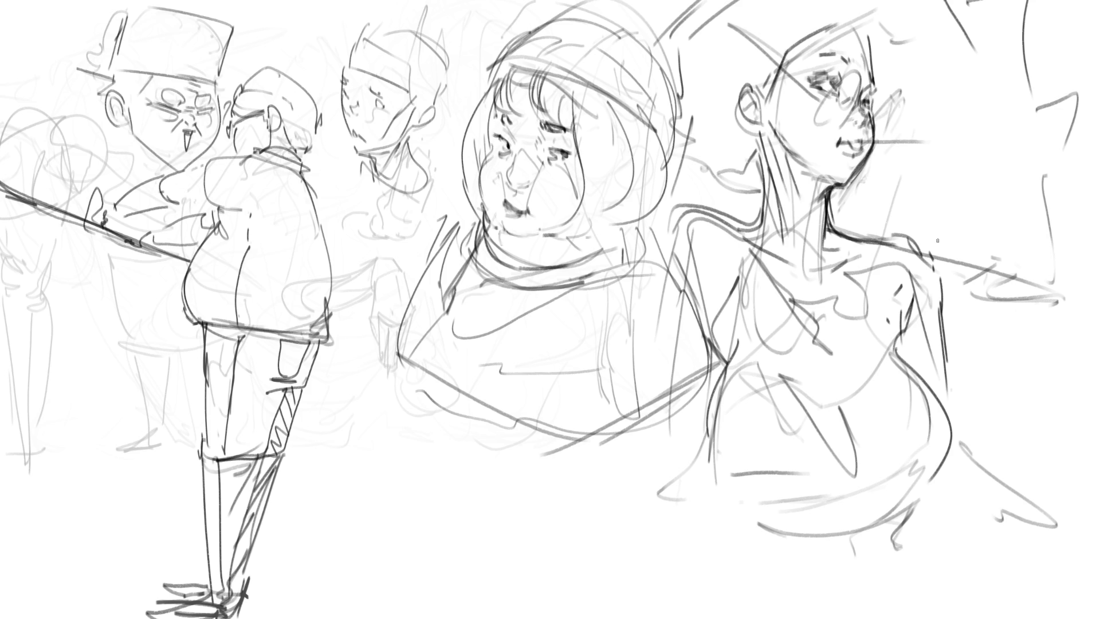
{"action": "mouse_move", "coordinate": [737, 220]}
{"action": "left_mouse_down"}
{"action": "mouse_move", "coordinate": [826, 188]}
{"action": "mouse_move", "coordinate": [821, 200]}
{"action": "mouse_move", "coordinate": [842, 230]}
{"action": "left_mouse_up"}
{"action": "mouse_move", "coordinate": [846, 188]}
{"action": "left_mouse_down"}
{"action": "mouse_move", "coordinate": [866, 232]}
{"action": "mouse_move", "coordinate": [881, 198]}
{"action": "mouse_move", "coordinate": [896, 233]}
{"action": "mouse_move", "coordinate": [911, 227]}
{"action": "mouse_move", "coordinate": [910, 194]}
{"action": "left_mouse_up"}
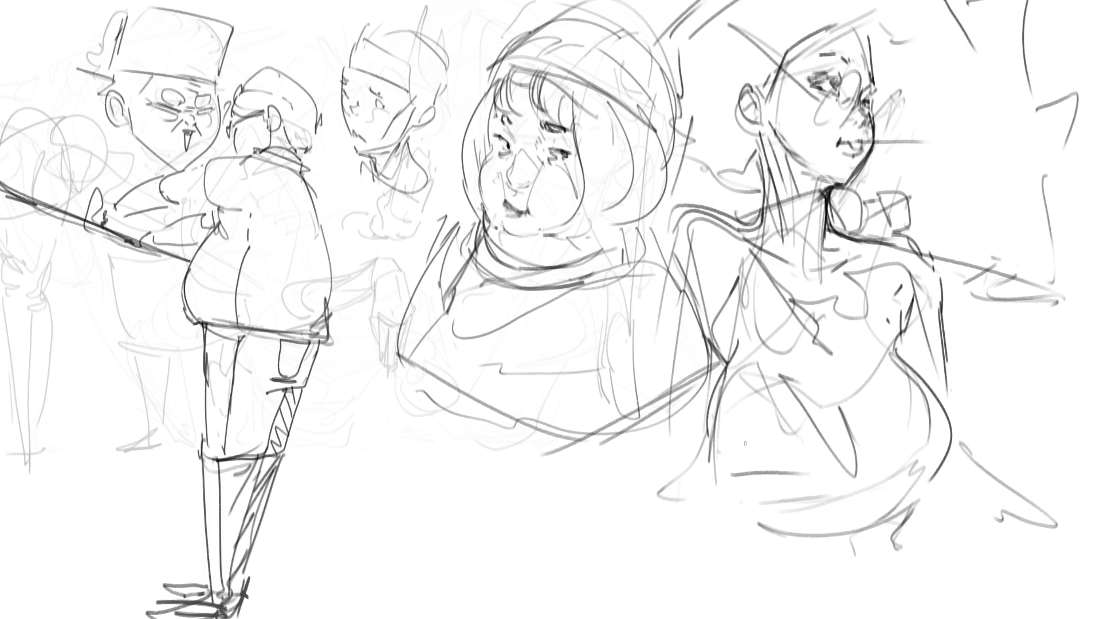
Step: Add dark torso lines and refined shoulder and chest lines to the right figure
{"action": "mouse_move", "coordinate": [844, 342]}
{"action": "left_mouse_down"}
{"action": "mouse_move", "coordinate": [840, 377]}
{"action": "mouse_move", "coordinate": [863, 396]}
{"action": "mouse_move", "coordinate": [838, 408]}
{"action": "mouse_move", "coordinate": [854, 446]}
{"action": "left_mouse_up"}
{"action": "left_click_drag", "start_coordinate": [840, 343], "coordinate": [980, 325]}
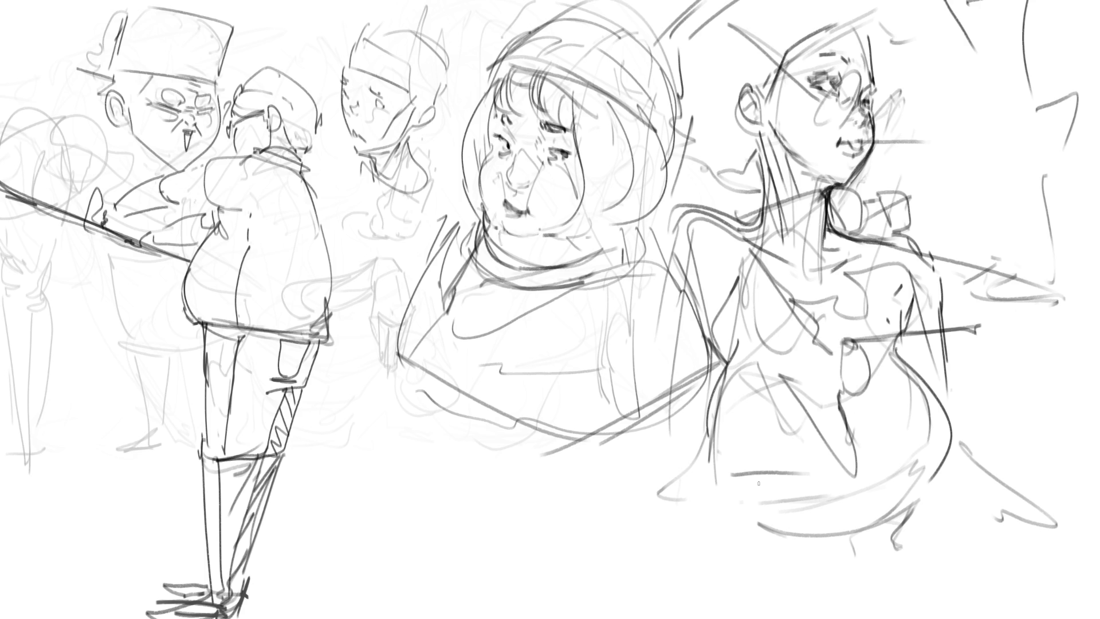
{"action": "mouse_move", "coordinate": [859, 368]}
{"action": "left_mouse_down"}
{"action": "mouse_move", "coordinate": [866, 337]}
{"action": "mouse_move", "coordinate": [846, 445]}
{"action": "left_mouse_up"}
{"action": "mouse_move", "coordinate": [744, 287]}
{"action": "left_mouse_down"}
{"action": "mouse_move", "coordinate": [730, 318]}
{"action": "mouse_move", "coordinate": [755, 301]}
{"action": "mouse_move", "coordinate": [785, 310]}
{"action": "mouse_move", "coordinate": [710, 325]}
{"action": "mouse_move", "coordinate": [690, 377]}
{"action": "mouse_move", "coordinate": [712, 399]}
{"action": "left_mouse_up"}
{"action": "left_click_drag", "start_coordinate": [774, 304], "coordinate": [812, 342]}
{"action": "left_click_drag", "start_coordinate": [699, 386], "coordinate": [723, 400]}
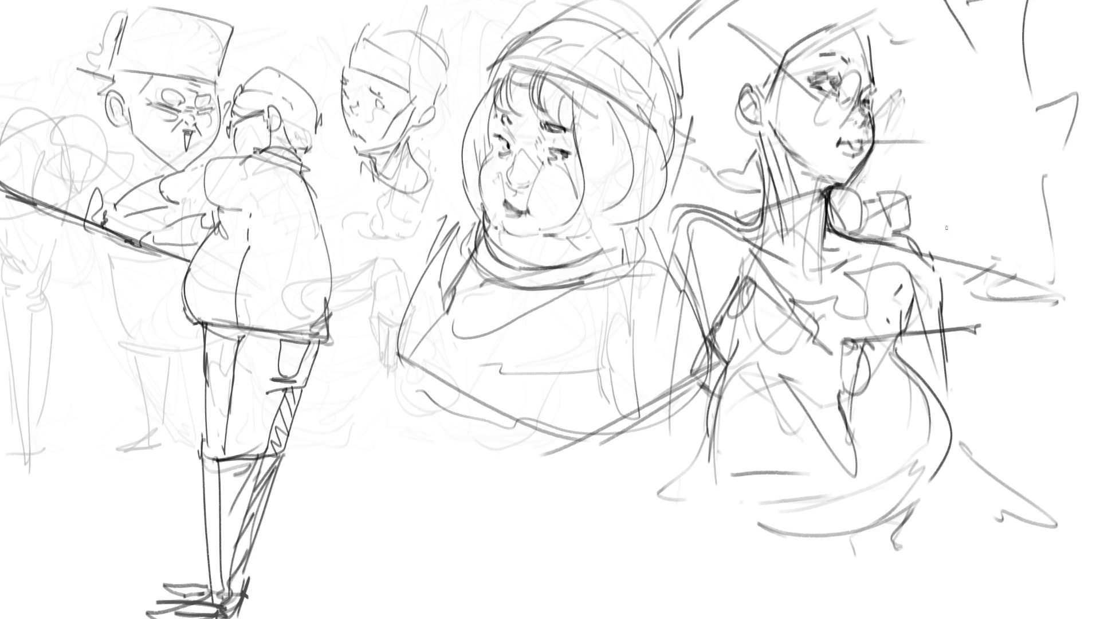
{"action": "mouse_move", "coordinate": [936, 241]}
{"action": "left_mouse_down"}
{"action": "mouse_move", "coordinate": [944, 286]}
{"action": "mouse_move", "coordinate": [935, 237]}
{"action": "mouse_move", "coordinate": [863, 284]}
{"action": "mouse_move", "coordinate": [868, 301]}
{"action": "mouse_move", "coordinate": [924, 254]}
{"action": "left_mouse_up"}
{"action": "mouse_move", "coordinate": [923, 256]}
{"action": "left_mouse_down"}
{"action": "mouse_move", "coordinate": [937, 242]}
{"action": "mouse_move", "coordinate": [943, 286]}
{"action": "left_mouse_up"}
{"action": "left_click_drag", "start_coordinate": [923, 255], "coordinate": [922, 240]}
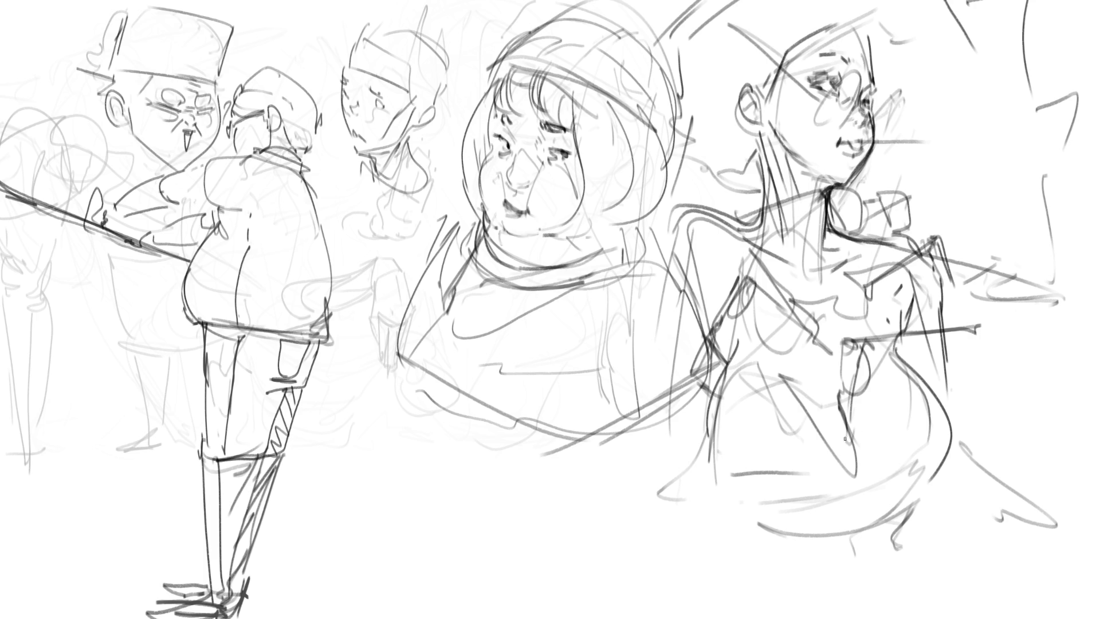
Step: Draw a vertical rectangular object on the right figure with a second rectangle beneath it
{"action": "left_click_drag", "start_coordinate": [858, 441], "coordinate": [854, 464]}
{"action": "mouse_move", "coordinate": [863, 425]}
{"action": "left_mouse_down"}
{"action": "mouse_move", "coordinate": [861, 461]}
{"action": "mouse_move", "coordinate": [869, 429]}
{"action": "left_mouse_up"}
{"action": "mouse_move", "coordinate": [858, 431]}
{"action": "left_mouse_down"}
{"action": "mouse_move", "coordinate": [855, 522]}
{"action": "mouse_move", "coordinate": [887, 488]}
{"action": "mouse_move", "coordinate": [858, 502]}
{"action": "left_mouse_up"}
{"action": "mouse_move", "coordinate": [864, 431]}
{"action": "left_mouse_down"}
{"action": "mouse_move", "coordinate": [883, 432]}
{"action": "mouse_move", "coordinate": [859, 493]}
{"action": "left_mouse_up"}
{"action": "mouse_move", "coordinate": [880, 437]}
{"action": "left_mouse_down"}
{"action": "mouse_move", "coordinate": [879, 527]}
{"action": "mouse_move", "coordinate": [850, 520]}
{"action": "left_mouse_up"}
{"action": "mouse_move", "coordinate": [850, 520]}
{"action": "left_mouse_down"}
{"action": "mouse_move", "coordinate": [850, 564]}
{"action": "mouse_move", "coordinate": [873, 516]}
{"action": "left_mouse_up"}
{"action": "mouse_move", "coordinate": [879, 514]}
{"action": "left_mouse_down"}
{"action": "mouse_move", "coordinate": [880, 560]}
{"action": "mouse_move", "coordinate": [858, 570]}
{"action": "left_mouse_up"}
{"action": "mouse_move", "coordinate": [867, 538]}
{"action": "left_mouse_down"}
{"action": "mouse_move", "coordinate": [868, 566]}
{"action": "mouse_move", "coordinate": [878, 519]}
{"action": "left_mouse_up"}
{"action": "left_click_drag", "start_coordinate": [861, 523], "coordinate": [860, 560]}
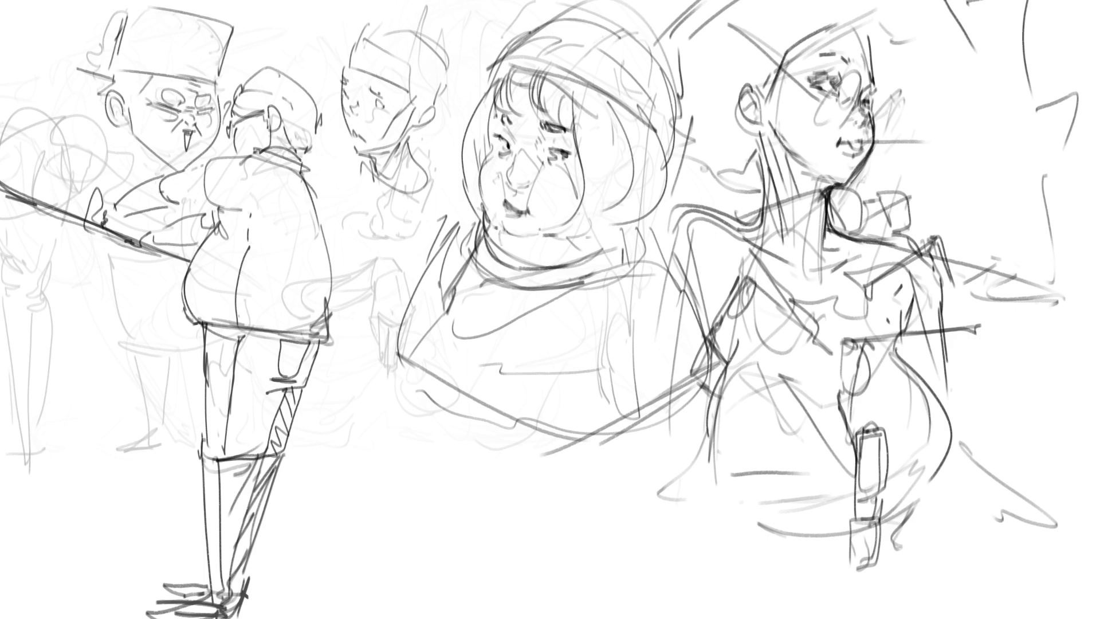
Step: Add a hooked arm and leg, then sketch the bob-haired girl's neck, shoulder, chest and belly curve
{"action": "mouse_move", "coordinate": [715, 443]}
{"action": "left_mouse_down"}
{"action": "mouse_move", "coordinate": [662, 441]}
{"action": "mouse_move", "coordinate": [664, 427]}
{"action": "mouse_move", "coordinate": [660, 467]}
{"action": "mouse_move", "coordinate": [668, 490]}
{"action": "mouse_move", "coordinate": [697, 507]}
{"action": "mouse_move", "coordinate": [692, 499]}
{"action": "mouse_move", "coordinate": [699, 552]}
{"action": "left_mouse_up"}
{"action": "mouse_move", "coordinate": [693, 501]}
{"action": "left_mouse_down"}
{"action": "mouse_move", "coordinate": [723, 570]}
{"action": "mouse_move", "coordinate": [828, 524]}
{"action": "mouse_move", "coordinate": [739, 556]}
{"action": "mouse_move", "coordinate": [719, 576]}
{"action": "left_mouse_up"}
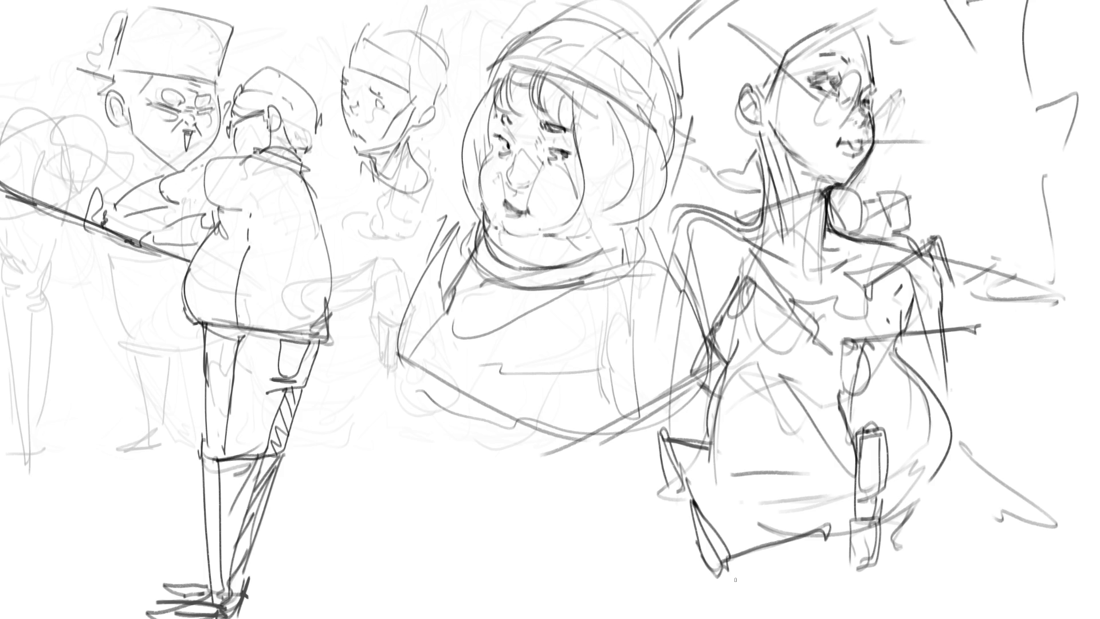
{"action": "mouse_move", "coordinate": [478, 224]}
{"action": "left_mouse_down"}
{"action": "mouse_move", "coordinate": [415, 318]}
{"action": "mouse_move", "coordinate": [404, 301]}
{"action": "mouse_move", "coordinate": [438, 365]}
{"action": "left_mouse_up"}
{"action": "left_click_drag", "start_coordinate": [404, 315], "coordinate": [456, 375]}
{"action": "mouse_move", "coordinate": [439, 337]}
{"action": "left_mouse_down"}
{"action": "mouse_move", "coordinate": [487, 383]}
{"action": "mouse_move", "coordinate": [610, 237]}
{"action": "mouse_move", "coordinate": [568, 295]}
{"action": "left_mouse_up"}
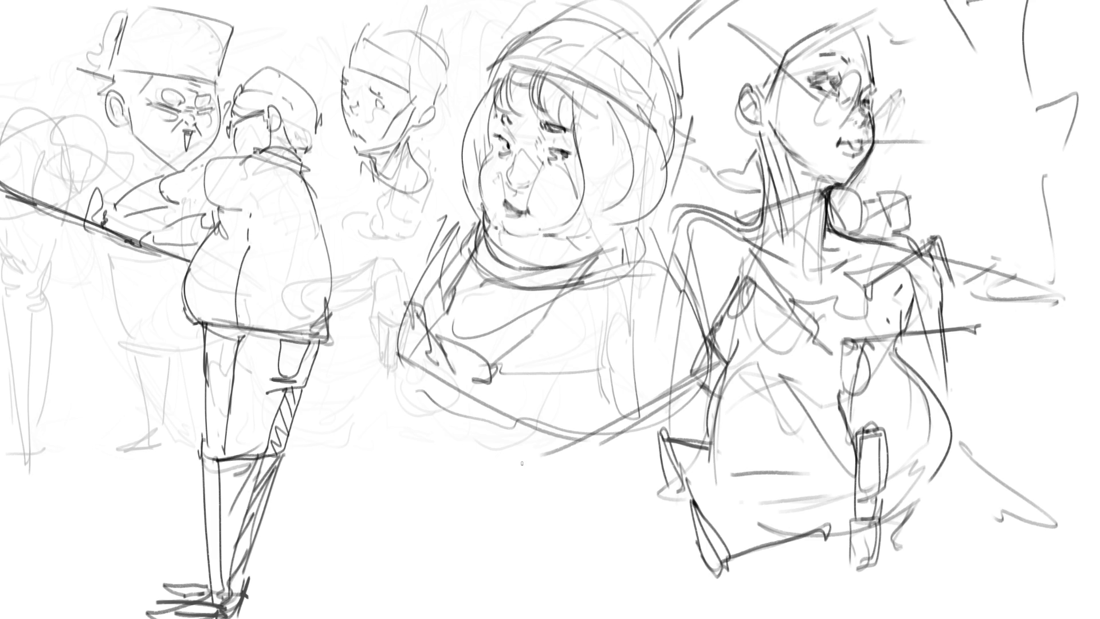
{"action": "mouse_move", "coordinate": [425, 409]}
{"action": "left_mouse_down"}
{"action": "mouse_move", "coordinate": [440, 427]}
{"action": "mouse_move", "coordinate": [515, 441]}
{"action": "mouse_move", "coordinate": [555, 431]}
{"action": "mouse_move", "coordinate": [433, 422]}
{"action": "left_mouse_up"}
{"action": "mouse_move", "coordinate": [394, 348]}
{"action": "left_mouse_down"}
{"action": "mouse_move", "coordinate": [372, 381]}
{"action": "mouse_move", "coordinate": [372, 618]}
{"action": "mouse_move", "coordinate": [664, 590]}
{"action": "left_mouse_up"}
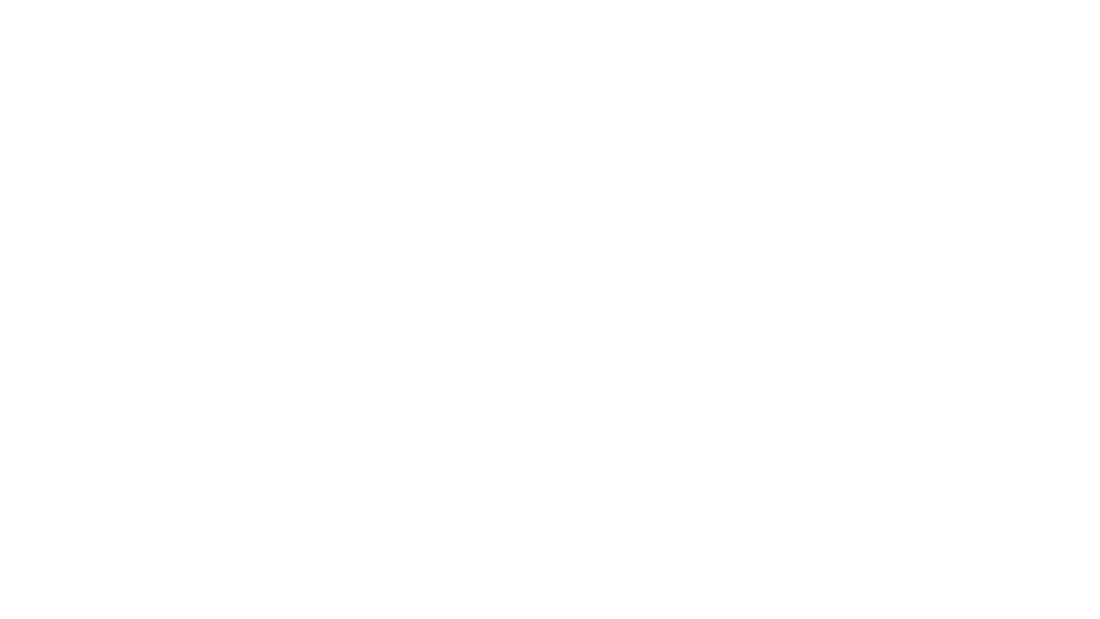
Step: Sketch a domed head outline with bangs and hair strands down the right side
{"action": "left_click_drag", "start_coordinate": [645, 122], "coordinate": [638, 189]}
{"action": "mouse_move", "coordinate": [646, 129]}
{"action": "left_mouse_down"}
{"action": "mouse_move", "coordinate": [710, 78]}
{"action": "mouse_move", "coordinate": [763, 160]}
{"action": "mouse_move", "coordinate": [656, 219]}
{"action": "mouse_move", "coordinate": [688, 221]}
{"action": "mouse_move", "coordinate": [675, 218]}
{"action": "left_mouse_up"}
{"action": "left_click_drag", "start_coordinate": [677, 213], "coordinate": [699, 218]}
{"action": "left_click_drag", "start_coordinate": [647, 152], "coordinate": [719, 223]}
{"action": "left_click_drag", "start_coordinate": [721, 219], "coordinate": [747, 211]}
{"action": "left_click_drag", "start_coordinate": [737, 162], "coordinate": [748, 212]}
{"action": "left_click_drag", "start_coordinate": [732, 94], "coordinate": [769, 217]}
{"action": "mouse_move", "coordinate": [721, 76]}
{"action": "left_mouse_down"}
{"action": "mouse_move", "coordinate": [743, 105]}
{"action": "mouse_move", "coordinate": [774, 218]}
{"action": "left_mouse_up"}
{"action": "left_click_drag", "start_coordinate": [723, 70], "coordinate": [784, 195]}
{"action": "left_click_drag", "start_coordinate": [782, 142], "coordinate": [759, 214]}
{"action": "mouse_move", "coordinate": [630, 204]}
{"action": "left_mouse_down"}
{"action": "mouse_move", "coordinate": [702, 227]}
{"action": "mouse_move", "coordinate": [753, 214]}
{"action": "left_mouse_up"}
Step: Add a hairline arc under the bangs, darken strokes beneath, and sketch the nose and jaw
{"action": "mouse_move", "coordinate": [653, 255]}
{"action": "left_mouse_down"}
{"action": "mouse_move", "coordinate": [716, 247]}
{"action": "mouse_move", "coordinate": [691, 256]}
{"action": "left_mouse_up"}
{"action": "mouse_move", "coordinate": [659, 252]}
{"action": "left_mouse_down"}
{"action": "mouse_move", "coordinate": [669, 263]}
{"action": "mouse_move", "coordinate": [725, 249]}
{"action": "left_mouse_up"}
{"action": "left_click_drag", "start_coordinate": [743, 255], "coordinate": [776, 239]}
{"action": "left_click_drag", "start_coordinate": [775, 229], "coordinate": [771, 238]}
{"action": "mouse_move", "coordinate": [677, 243]}
{"action": "left_mouse_down"}
{"action": "mouse_move", "coordinate": [760, 223]}
{"action": "mouse_move", "coordinate": [741, 218]}
{"action": "left_mouse_up"}
{"action": "mouse_move", "coordinate": [733, 290]}
{"action": "left_mouse_down"}
{"action": "mouse_move", "coordinate": [721, 299]}
{"action": "mouse_move", "coordinate": [737, 319]}
{"action": "left_mouse_up"}
{"action": "left_click_drag", "start_coordinate": [790, 252], "coordinate": [728, 349]}
{"action": "left_click_drag", "start_coordinate": [633, 288], "coordinate": [651, 310]}
{"action": "left_click_drag", "start_coordinate": [652, 303], "coordinate": [708, 342]}
Step: Add ears, a long hair curve and strokes along the face's left side
{"action": "left_click_drag", "start_coordinate": [792, 236], "coordinate": [798, 228]}
{"action": "left_click_drag", "start_coordinate": [798, 189], "coordinate": [785, 243]}
{"action": "left_click_drag", "start_coordinate": [751, 90], "coordinate": [797, 201]}
{"action": "left_click_drag", "start_coordinate": [640, 245], "coordinate": [626, 239]}
{"action": "left_click_drag", "start_coordinate": [606, 230], "coordinate": [618, 252]}
{"action": "mouse_move", "coordinate": [626, 227]}
{"action": "left_mouse_down"}
{"action": "mouse_move", "coordinate": [625, 169]}
{"action": "mouse_move", "coordinate": [603, 222]}
{"action": "left_mouse_up"}
{"action": "left_click_drag", "start_coordinate": [581, 225], "coordinate": [593, 248]}
{"action": "left_click_drag", "start_coordinate": [591, 245], "coordinate": [603, 259]}
{"action": "mouse_move", "coordinate": [589, 198]}
{"action": "left_mouse_down"}
{"action": "mouse_move", "coordinate": [654, 273]}
{"action": "mouse_move", "coordinate": [716, 291]}
{"action": "left_mouse_up"}
Step: Draw round glasses with bold lens circles, small marks around them, and lines below the face
{"action": "mouse_move", "coordinate": [726, 275]}
{"action": "left_mouse_down"}
{"action": "mouse_move", "coordinate": [762, 236]}
{"action": "mouse_move", "coordinate": [783, 281]}
{"action": "left_mouse_up"}
{"action": "mouse_move", "coordinate": [759, 275]}
{"action": "left_mouse_down"}
{"action": "mouse_move", "coordinate": [791, 278]}
{"action": "mouse_move", "coordinate": [808, 246]}
{"action": "left_mouse_up"}
{"action": "mouse_move", "coordinate": [796, 207]}
{"action": "left_mouse_down"}
{"action": "mouse_move", "coordinate": [817, 255]}
{"action": "mouse_move", "coordinate": [762, 264]}
{"action": "mouse_move", "coordinate": [780, 289]}
{"action": "mouse_move", "coordinate": [802, 232]}
{"action": "left_mouse_up"}
{"action": "mouse_move", "coordinate": [762, 269]}
{"action": "left_mouse_down"}
{"action": "mouse_move", "coordinate": [813, 240]}
{"action": "mouse_move", "coordinate": [765, 275]}
{"action": "mouse_move", "coordinate": [819, 282]}
{"action": "left_mouse_up"}
{"action": "mouse_move", "coordinate": [664, 264]}
{"action": "left_mouse_down"}
{"action": "mouse_move", "coordinate": [707, 292]}
{"action": "mouse_move", "coordinate": [765, 273]}
{"action": "left_mouse_up"}
{"action": "left_click_drag", "start_coordinate": [699, 281], "coordinate": [673, 269]}
{"action": "left_click_drag", "start_coordinate": [736, 307], "coordinate": [789, 325]}
{"action": "mouse_move", "coordinate": [796, 330]}
{"action": "left_mouse_down"}
{"action": "mouse_move", "coordinate": [805, 335]}
{"action": "mouse_move", "coordinate": [709, 369]}
{"action": "left_mouse_up"}
{"action": "left_click_drag", "start_coordinate": [723, 389], "coordinate": [750, 411]}
Step: Redraw the jawline and chin and add mouth, teeth and cheek lines
{"action": "left_click_drag", "start_coordinate": [618, 246], "coordinate": [690, 379]}
{"action": "mouse_move", "coordinate": [641, 300]}
{"action": "left_mouse_down"}
{"action": "mouse_move", "coordinate": [715, 361]}
{"action": "mouse_move", "coordinate": [698, 363]}
{"action": "left_mouse_up"}
{"action": "left_click_drag", "start_coordinate": [663, 316], "coordinate": [668, 333]}
{"action": "left_click_drag", "start_coordinate": [676, 330], "coordinate": [680, 341]}
{"action": "mouse_move", "coordinate": [688, 334]}
{"action": "left_mouse_down"}
{"action": "mouse_move", "coordinate": [708, 360]}
{"action": "mouse_move", "coordinate": [653, 356]}
{"action": "left_mouse_up"}
{"action": "left_click_drag", "start_coordinate": [622, 273], "coordinate": [651, 369]}
{"action": "mouse_move", "coordinate": [644, 375]}
{"action": "left_mouse_down"}
{"action": "mouse_move", "coordinate": [664, 390]}
{"action": "mouse_move", "coordinate": [644, 376]}
{"action": "left_mouse_up"}
Step: Add an ear, a hair tuft, the head outline and a hair curve down the left side
{"action": "mouse_move", "coordinate": [590, 203]}
{"action": "left_mouse_down"}
{"action": "mouse_move", "coordinate": [611, 253]}
{"action": "mouse_move", "coordinate": [588, 239]}
{"action": "mouse_move", "coordinate": [599, 223]}
{"action": "left_mouse_up"}
{"action": "left_click_drag", "start_coordinate": [596, 201], "coordinate": [605, 225]}
{"action": "mouse_move", "coordinate": [616, 130]}
{"action": "left_mouse_down"}
{"action": "mouse_move", "coordinate": [617, 217]}
{"action": "mouse_move", "coordinate": [581, 108]}
{"action": "mouse_move", "coordinate": [616, 62]}
{"action": "left_mouse_up"}
{"action": "left_click_drag", "start_coordinate": [630, 60], "coordinate": [607, 218]}
{"action": "left_click_drag", "start_coordinate": [609, 174], "coordinate": [601, 276]}
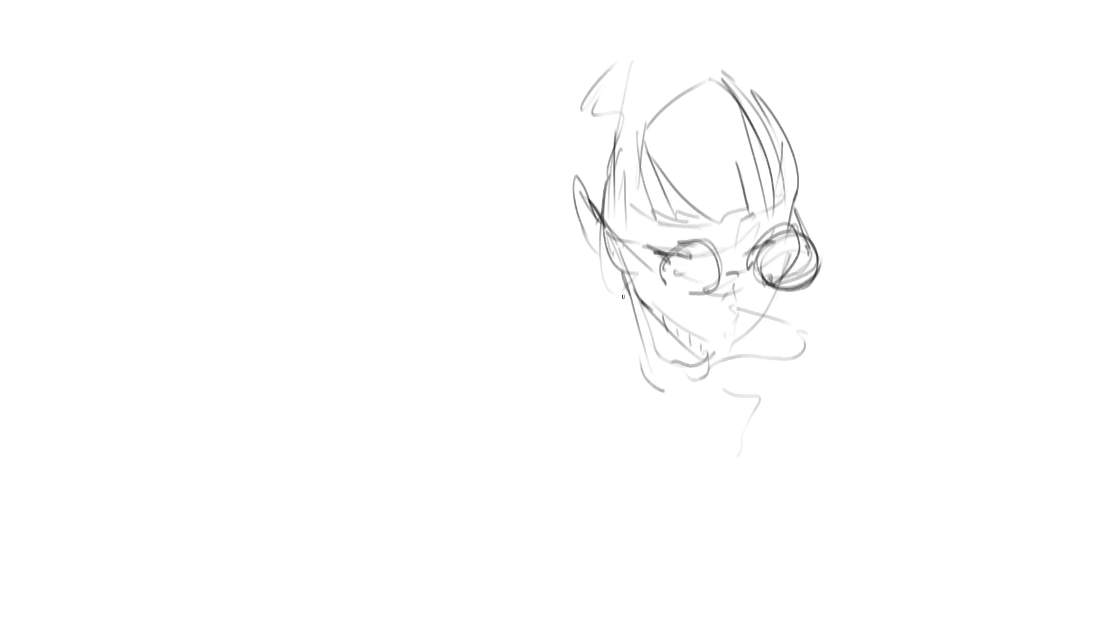
{"action": "mouse_move", "coordinate": [582, 109]}
{"action": "left_mouse_down"}
{"action": "mouse_move", "coordinate": [559, 282]}
{"action": "mouse_move", "coordinate": [600, 308]}
{"action": "left_mouse_up"}
{"action": "left_click_drag", "start_coordinate": [589, 318], "coordinate": [619, 322]}
Step: Draw hair curves beside the right lens and define the bangs and top of the head
{"action": "mouse_move", "coordinate": [788, 150]}
{"action": "left_mouse_down"}
{"action": "mouse_move", "coordinate": [819, 201]}
{"action": "mouse_move", "coordinate": [791, 324]}
{"action": "mouse_move", "coordinate": [825, 281]}
{"action": "left_mouse_up"}
{"action": "left_click_drag", "start_coordinate": [818, 183], "coordinate": [827, 206]}
{"action": "left_click_drag", "start_coordinate": [795, 110], "coordinate": [825, 220]}
{"action": "left_click_drag", "start_coordinate": [681, 225], "coordinate": [791, 196]}
{"action": "mouse_move", "coordinate": [587, 123]}
{"action": "left_mouse_down"}
{"action": "mouse_move", "coordinate": [745, 80]}
{"action": "mouse_move", "coordinate": [825, 220]}
{"action": "left_mouse_up"}
{"action": "left_click_drag", "start_coordinate": [788, 204], "coordinate": [813, 192]}
{"action": "left_click_drag", "start_coordinate": [614, 127], "coordinate": [656, 344]}
Step: Outline the bob hair down the left side and a long line across the lower face
{"action": "left_click_drag", "start_coordinate": [593, 303], "coordinate": [625, 328]}
{"action": "left_click_drag", "start_coordinate": [578, 138], "coordinate": [564, 206]}
{"action": "mouse_move", "coordinate": [605, 64]}
{"action": "left_mouse_down"}
{"action": "mouse_move", "coordinate": [538, 215]}
{"action": "mouse_move", "coordinate": [590, 312]}
{"action": "left_mouse_up"}
{"action": "left_click_drag", "start_coordinate": [601, 322], "coordinate": [661, 345]}
{"action": "mouse_move", "coordinate": [799, 187]}
{"action": "left_mouse_down"}
{"action": "mouse_move", "coordinate": [775, 280]}
{"action": "mouse_move", "coordinate": [739, 342]}
{"action": "left_mouse_up"}
Step: Sketch the girl's lower face, chin and neck with a loop below
{"action": "left_click_drag", "start_coordinate": [768, 289], "coordinate": [742, 330]}
{"action": "left_click_drag", "start_coordinate": [790, 199], "coordinate": [770, 263]}
{"action": "left_click_drag", "start_coordinate": [682, 354], "coordinate": [707, 356]}
{"action": "left_click_drag", "start_coordinate": [735, 350], "coordinate": [751, 339]}
{"action": "left_click_drag", "start_coordinate": [630, 304], "coordinate": [644, 321]}
{"action": "left_click_drag", "start_coordinate": [710, 343], "coordinate": [741, 380]}
{"action": "mouse_move", "coordinate": [681, 442]}
{"action": "left_mouse_down"}
{"action": "mouse_move", "coordinate": [685, 458]}
{"action": "mouse_move", "coordinate": [673, 467]}
{"action": "left_mouse_up"}
Step: Block in the shoulders and body outline with rounded, hatched chest shapes
{"action": "left_click_drag", "start_coordinate": [664, 463], "coordinate": [619, 380]}
{"action": "left_click_drag", "start_coordinate": [607, 331], "coordinate": [550, 385]}
{"action": "left_click_drag", "start_coordinate": [621, 367], "coordinate": [651, 406]}
{"action": "mouse_move", "coordinate": [716, 441]}
{"action": "left_mouse_down"}
{"action": "mouse_move", "coordinate": [739, 484]}
{"action": "mouse_move", "coordinate": [579, 342]}
{"action": "mouse_move", "coordinate": [503, 504]}
{"action": "left_mouse_up"}
{"action": "left_click_drag", "start_coordinate": [510, 493], "coordinate": [756, 451]}
{"action": "mouse_move", "coordinate": [620, 351]}
{"action": "left_mouse_down"}
{"action": "mouse_move", "coordinate": [687, 410]}
{"action": "mouse_move", "coordinate": [704, 463]}
{"action": "mouse_move", "coordinate": [744, 408]}
{"action": "left_mouse_up"}
{"action": "mouse_move", "coordinate": [716, 415]}
{"action": "left_mouse_down"}
{"action": "mouse_move", "coordinate": [777, 400]}
{"action": "mouse_move", "coordinate": [756, 447]}
{"action": "left_mouse_up"}
{"action": "left_click_drag", "start_coordinate": [774, 447], "coordinate": [810, 390]}
{"action": "mouse_move", "coordinate": [768, 338]}
{"action": "left_mouse_down"}
{"action": "mouse_move", "coordinate": [807, 410]}
{"action": "mouse_move", "coordinate": [829, 418]}
{"action": "left_mouse_up"}
Step: Add a side contour and goggles resting on top of the girl's head
{"action": "left_click_drag", "start_coordinate": [843, 339], "coordinate": [815, 423]}
{"action": "mouse_move", "coordinate": [622, 115]}
{"action": "left_mouse_down"}
{"action": "mouse_move", "coordinate": [596, 204]}
{"action": "mouse_move", "coordinate": [607, 200]}
{"action": "mouse_move", "coordinate": [632, 107]}
{"action": "mouse_move", "coordinate": [697, 86]}
{"action": "left_mouse_up"}
{"action": "mouse_move", "coordinate": [694, 77]}
{"action": "left_mouse_down"}
{"action": "mouse_move", "coordinate": [790, 74]}
{"action": "mouse_move", "coordinate": [784, 93]}
{"action": "left_mouse_up"}
{"action": "mouse_move", "coordinate": [732, 71]}
{"action": "left_mouse_down"}
{"action": "mouse_move", "coordinate": [790, 86]}
{"action": "mouse_move", "coordinate": [793, 112]}
{"action": "left_mouse_up"}
{"action": "left_click_drag", "start_coordinate": [792, 107], "coordinate": [728, 144]}
Step: Draw hair lines and the neck contour
{"action": "left_click_drag", "start_coordinate": [662, 142], "coordinate": [628, 182]}
{"action": "mouse_move", "coordinate": [622, 241]}
{"action": "left_mouse_down"}
{"action": "mouse_move", "coordinate": [596, 395]}
{"action": "mouse_move", "coordinate": [616, 429]}
{"action": "left_mouse_up"}
{"action": "left_click_drag", "start_coordinate": [590, 345], "coordinate": [629, 385]}
{"action": "mouse_move", "coordinate": [585, 338]}
{"action": "left_mouse_down"}
{"action": "mouse_move", "coordinate": [658, 450]}
{"action": "mouse_move", "coordinate": [883, 355]}
{"action": "mouse_move", "coordinate": [948, 297]}
{"action": "mouse_move", "coordinate": [973, 289]}
{"action": "mouse_move", "coordinate": [961, 299]}
{"action": "mouse_move", "coordinate": [994, 312]}
{"action": "mouse_move", "coordinate": [900, 324]}
{"action": "mouse_move", "coordinate": [994, 318]}
{"action": "left_mouse_up"}
Step: Sketch a hand at the arm's end holding up a book, outlining its edges
{"action": "mouse_move", "coordinate": [935, 273]}
{"action": "left_mouse_down"}
{"action": "mouse_move", "coordinate": [948, 295]}
{"action": "mouse_move", "coordinate": [1017, 272]}
{"action": "mouse_move", "coordinate": [1000, 280]}
{"action": "left_mouse_up"}
{"action": "left_click_drag", "start_coordinate": [880, 291], "coordinate": [905, 423]}
{"action": "mouse_move", "coordinate": [886, 294]}
{"action": "left_mouse_down"}
{"action": "mouse_move", "coordinate": [918, 449]}
{"action": "mouse_move", "coordinate": [1008, 324]}
{"action": "left_mouse_up"}
{"action": "left_click_drag", "start_coordinate": [1021, 272], "coordinate": [1029, 438]}
{"action": "mouse_move", "coordinate": [896, 454]}
{"action": "left_mouse_down"}
{"action": "mouse_move", "coordinate": [900, 465]}
{"action": "mouse_move", "coordinate": [1029, 463]}
{"action": "mouse_move", "coordinate": [1002, 565]}
{"action": "left_mouse_up"}
{"action": "left_click_drag", "start_coordinate": [854, 516], "coordinate": [986, 567]}
{"action": "left_click_drag", "start_coordinate": [863, 413], "coordinate": [776, 478]}
{"action": "left_click_drag", "start_coordinate": [868, 436], "coordinate": [779, 503]}
{"action": "mouse_move", "coordinate": [891, 423]}
{"action": "left_mouse_down"}
{"action": "mouse_move", "coordinate": [868, 455]}
{"action": "mouse_move", "coordinate": [891, 423]}
{"action": "left_mouse_up"}
Step: Draw the slanted book pages beneath the hand
{"action": "left_click_drag", "start_coordinate": [926, 319], "coordinate": [847, 501]}
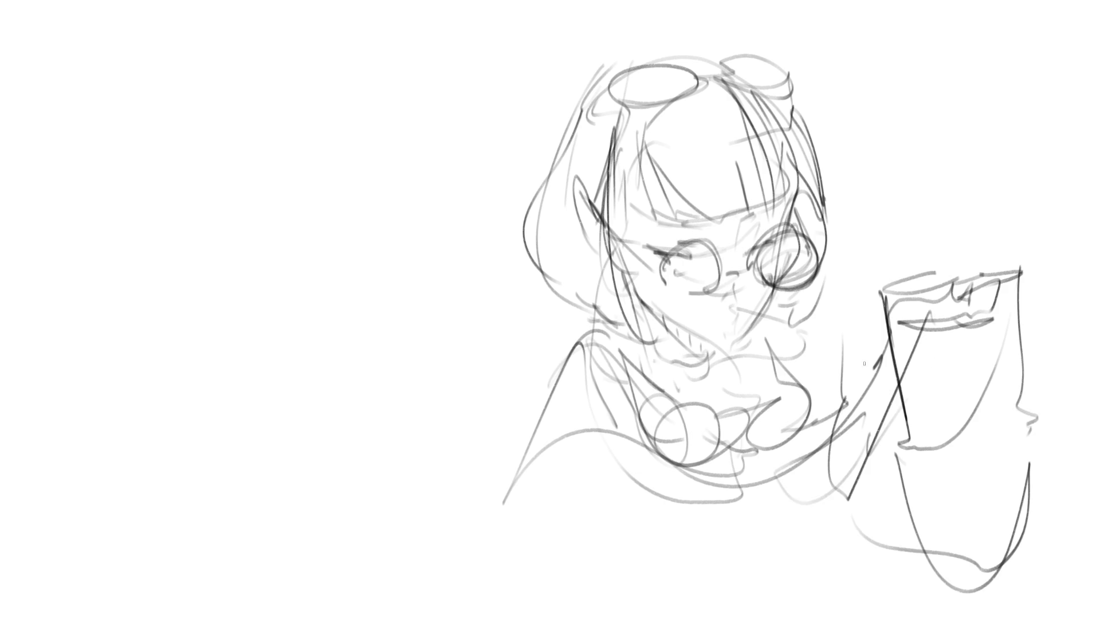
{"action": "left_click_drag", "start_coordinate": [883, 329], "coordinate": [839, 416]}
{"action": "left_click_drag", "start_coordinate": [862, 379], "coordinate": [799, 541]}
{"action": "left_click_drag", "start_coordinate": [900, 348], "coordinate": [873, 417]}
{"action": "mouse_move", "coordinate": [874, 415]}
{"action": "left_mouse_down"}
{"action": "mouse_move", "coordinate": [836, 561]}
{"action": "mouse_move", "coordinate": [795, 570]}
{"action": "left_mouse_up"}
{"action": "mouse_move", "coordinate": [831, 564]}
{"action": "left_mouse_down"}
{"action": "mouse_move", "coordinate": [816, 483]}
{"action": "mouse_move", "coordinate": [796, 582]}
{"action": "left_mouse_up"}
Step: Add a hand at the book's base and long table lines, then start a small head at upper left
{"action": "mouse_move", "coordinate": [819, 500]}
{"action": "left_mouse_down"}
{"action": "mouse_move", "coordinate": [794, 550]}
{"action": "mouse_move", "coordinate": [834, 573]}
{"action": "left_mouse_up"}
{"action": "mouse_move", "coordinate": [774, 570]}
{"action": "left_mouse_down"}
{"action": "mouse_move", "coordinate": [830, 564]}
{"action": "mouse_move", "coordinate": [744, 573]}
{"action": "left_mouse_up"}
{"action": "left_click_drag", "start_coordinate": [562, 492], "coordinate": [742, 561]}
{"action": "left_click_drag", "start_coordinate": [510, 562], "coordinate": [825, 573]}
{"action": "mouse_move", "coordinate": [716, 519]}
{"action": "left_mouse_down"}
{"action": "mouse_move", "coordinate": [911, 550]}
{"action": "mouse_move", "coordinate": [948, 544]}
{"action": "mouse_move", "coordinate": [1061, 579]}
{"action": "mouse_move", "coordinate": [893, 573]}
{"action": "left_mouse_up"}
{"action": "mouse_move", "coordinate": [1065, 565]}
{"action": "left_mouse_down"}
{"action": "mouse_move", "coordinate": [616, 580]}
{"action": "mouse_move", "coordinate": [842, 587]}
{"action": "left_mouse_up"}
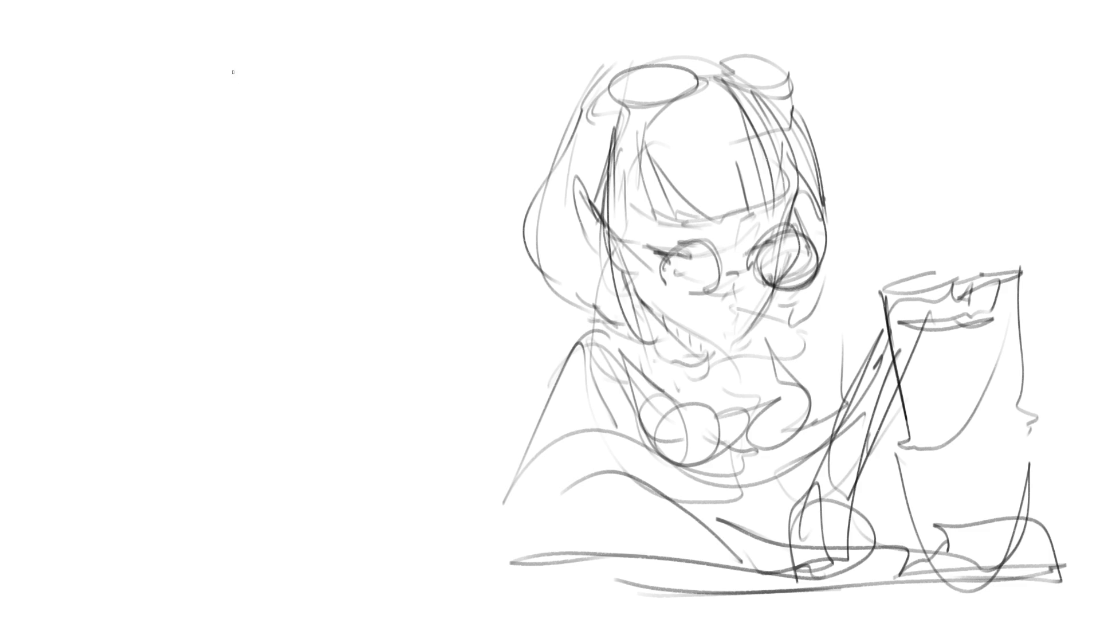
{"action": "mouse_move", "coordinate": [228, 67]}
{"action": "left_mouse_down"}
{"action": "mouse_move", "coordinate": [227, 109]}
{"action": "mouse_move", "coordinate": [255, 41]}
{"action": "mouse_move", "coordinate": [270, 33]}
{"action": "mouse_move", "coordinate": [262, 68]}
{"action": "mouse_move", "coordinate": [294, 132]}
{"action": "left_mouse_up"}
Step: Build out the small head with jaw strokes, a hair bun and a top arch
{"action": "mouse_move", "coordinate": [273, 32]}
{"action": "left_mouse_down"}
{"action": "mouse_move", "coordinate": [304, 138]}
{"action": "mouse_move", "coordinate": [330, 131]}
{"action": "left_mouse_up"}
{"action": "mouse_move", "coordinate": [267, 86]}
{"action": "left_mouse_down"}
{"action": "mouse_move", "coordinate": [286, 87]}
{"action": "mouse_move", "coordinate": [245, 94]}
{"action": "left_mouse_up"}
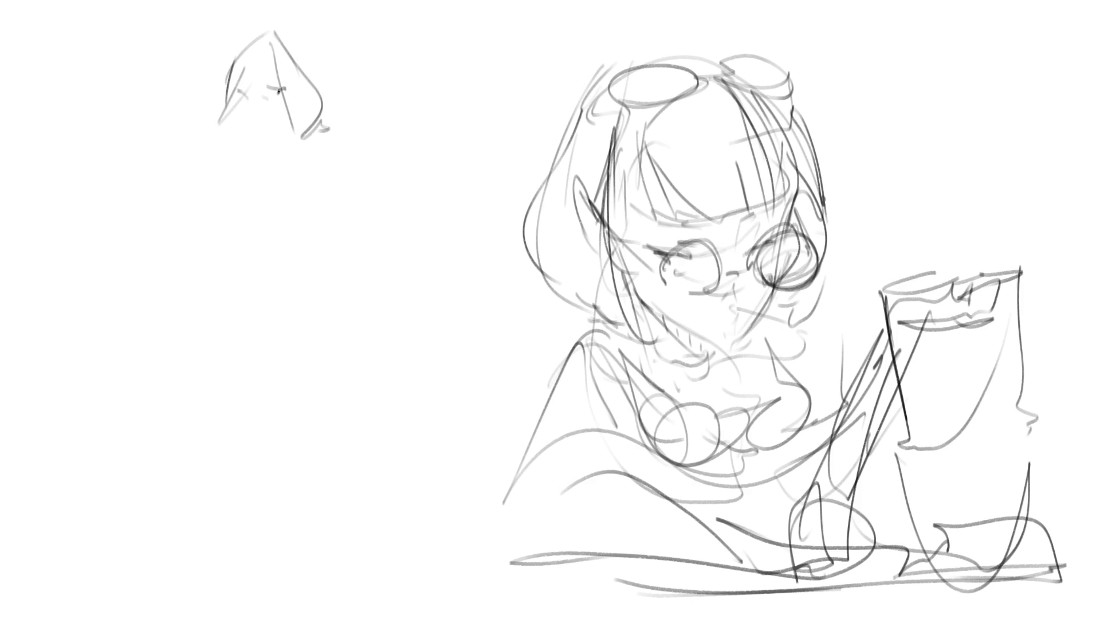
{"action": "left_click_drag", "start_coordinate": [253, 109], "coordinate": [253, 127]}
{"action": "mouse_move", "coordinate": [240, 103]}
{"action": "left_mouse_down"}
{"action": "mouse_move", "coordinate": [239, 115]}
{"action": "mouse_move", "coordinate": [287, 134]}
{"action": "mouse_move", "coordinate": [294, 121]}
{"action": "left_mouse_up"}
{"action": "left_click_drag", "start_coordinate": [298, 48], "coordinate": [302, 58]}
{"action": "left_click_drag", "start_coordinate": [302, 50], "coordinate": [313, 74]}
{"action": "left_click_drag", "start_coordinate": [285, 34], "coordinate": [312, 64]}
{"action": "mouse_move", "coordinate": [313, 60]}
{"action": "left_mouse_down"}
{"action": "mouse_move", "coordinate": [319, 72]}
{"action": "mouse_move", "coordinate": [314, 60]}
{"action": "left_mouse_up"}
{"action": "mouse_move", "coordinate": [309, 57]}
{"action": "left_mouse_down"}
{"action": "mouse_move", "coordinate": [341, 86]}
{"action": "mouse_move", "coordinate": [329, 94]}
{"action": "mouse_move", "coordinate": [216, 79]}
{"action": "mouse_move", "coordinate": [219, 104]}
{"action": "mouse_move", "coordinate": [213, 78]}
{"action": "mouse_move", "coordinate": [219, 114]}
{"action": "mouse_move", "coordinate": [209, 123]}
{"action": "mouse_move", "coordinate": [221, 113]}
{"action": "mouse_move", "coordinate": [139, 175]}
{"action": "left_mouse_up"}
Step: Draw the raised arm, shoulders, neck and torso diagonal of the standing woman
{"action": "mouse_move", "coordinate": [205, 127]}
{"action": "left_mouse_down"}
{"action": "mouse_move", "coordinate": [174, 160]}
{"action": "mouse_move", "coordinate": [209, 181]}
{"action": "left_mouse_up"}
{"action": "left_click_drag", "start_coordinate": [183, 163], "coordinate": [251, 147]}
{"action": "left_click_drag", "start_coordinate": [251, 148], "coordinate": [218, 210]}
{"action": "mouse_move", "coordinate": [227, 194]}
{"action": "left_mouse_down"}
{"action": "mouse_move", "coordinate": [318, 189]}
{"action": "mouse_move", "coordinate": [252, 145]}
{"action": "left_mouse_up"}
{"action": "left_click_drag", "start_coordinate": [256, 148], "coordinate": [316, 141]}
{"action": "left_click_drag", "start_coordinate": [321, 133], "coordinate": [277, 147]}
{"action": "mouse_move", "coordinate": [307, 110]}
{"action": "left_mouse_down"}
{"action": "mouse_move", "coordinate": [302, 143]}
{"action": "mouse_move", "coordinate": [282, 139]}
{"action": "left_mouse_up"}
{"action": "mouse_move", "coordinate": [326, 124]}
{"action": "left_mouse_down"}
{"action": "mouse_move", "coordinate": [303, 135]}
{"action": "mouse_move", "coordinate": [331, 148]}
{"action": "mouse_move", "coordinate": [333, 211]}
{"action": "left_mouse_up"}
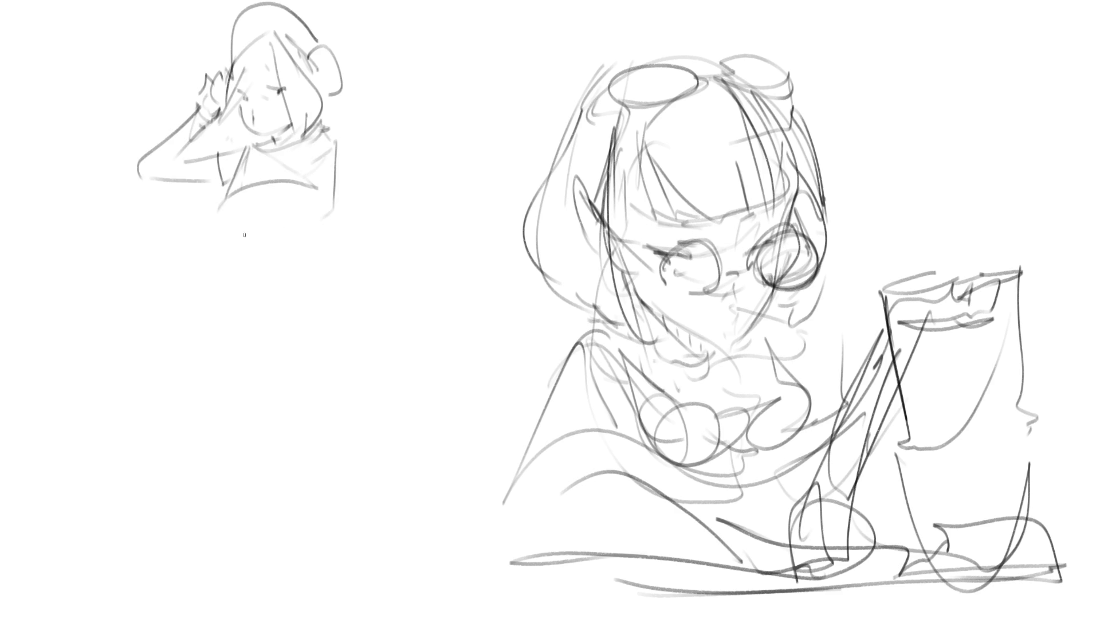
Step: Sketch the woman's chest and extend the body outline down into legs and a pointed foot
{"action": "left_click_drag", "start_coordinate": [267, 182], "coordinate": [248, 244]}
{"action": "mouse_move", "coordinate": [231, 192]}
{"action": "left_mouse_down"}
{"action": "mouse_move", "coordinate": [228, 242]}
{"action": "mouse_move", "coordinate": [302, 236]}
{"action": "mouse_move", "coordinate": [322, 211]}
{"action": "left_mouse_up"}
{"action": "mouse_move", "coordinate": [221, 211]}
{"action": "left_mouse_down"}
{"action": "mouse_move", "coordinate": [250, 240]}
{"action": "mouse_move", "coordinate": [318, 206]}
{"action": "mouse_move", "coordinate": [321, 235]}
{"action": "left_mouse_up"}
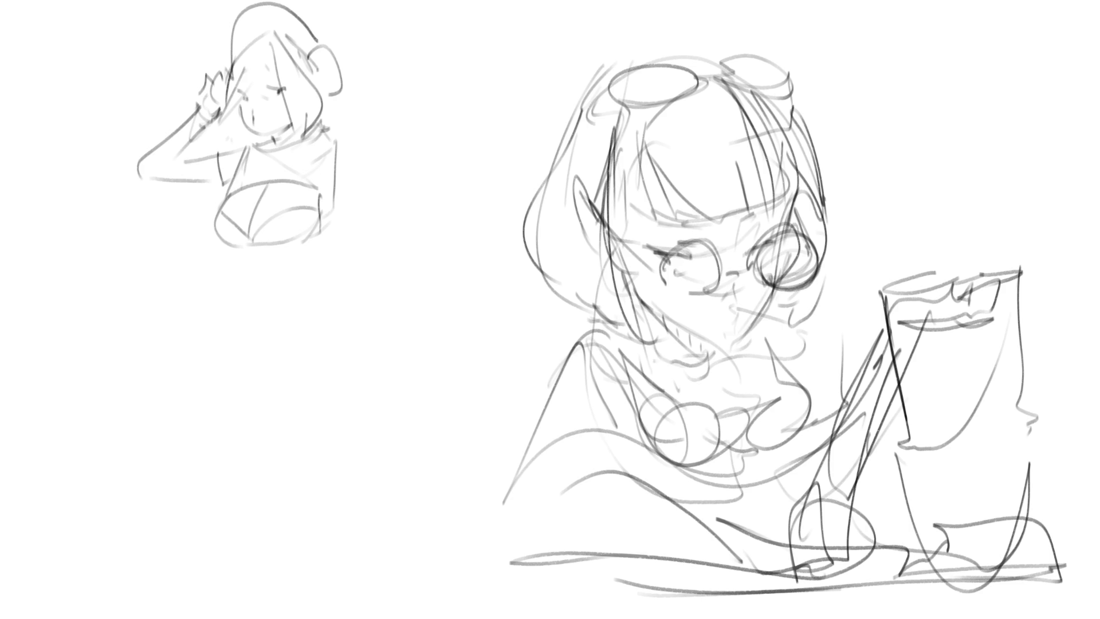
{"action": "mouse_move", "coordinate": [329, 141]}
{"action": "left_mouse_down"}
{"action": "mouse_move", "coordinate": [335, 131]}
{"action": "mouse_move", "coordinate": [359, 275]}
{"action": "left_mouse_up"}
{"action": "mouse_move", "coordinate": [332, 189]}
{"action": "left_mouse_down"}
{"action": "mouse_move", "coordinate": [333, 268]}
{"action": "mouse_move", "coordinate": [361, 227]}
{"action": "left_mouse_up"}
{"action": "left_click_drag", "start_coordinate": [359, 230], "coordinate": [355, 279]}
{"action": "left_click_drag", "start_coordinate": [326, 233], "coordinate": [339, 355]}
{"action": "mouse_move", "coordinate": [351, 253]}
{"action": "left_mouse_down"}
{"action": "mouse_move", "coordinate": [348, 372]}
{"action": "mouse_move", "coordinate": [336, 378]}
{"action": "mouse_move", "coordinate": [341, 390]}
{"action": "mouse_move", "coordinate": [374, 382]}
{"action": "mouse_move", "coordinate": [325, 372]}
{"action": "left_mouse_up"}
Step: Shape the belly, hips and thighs
{"action": "left_click_drag", "start_coordinate": [325, 237], "coordinate": [221, 314]}
{"action": "mouse_move", "coordinate": [234, 259]}
{"action": "left_mouse_down"}
{"action": "mouse_move", "coordinate": [288, 248]}
{"action": "mouse_move", "coordinate": [302, 295]}
{"action": "mouse_move", "coordinate": [249, 293]}
{"action": "mouse_move", "coordinate": [242, 330]}
{"action": "left_mouse_up"}
{"action": "mouse_move", "coordinate": [317, 264]}
{"action": "left_mouse_down"}
{"action": "mouse_move", "coordinate": [304, 302]}
{"action": "mouse_move", "coordinate": [319, 340]}
{"action": "mouse_move", "coordinate": [308, 368]}
{"action": "left_mouse_up"}
{"action": "mouse_move", "coordinate": [220, 282]}
{"action": "left_mouse_down"}
{"action": "mouse_move", "coordinate": [206, 344]}
{"action": "mouse_move", "coordinate": [248, 401]}
{"action": "left_mouse_up"}
{"action": "mouse_move", "coordinate": [207, 329]}
{"action": "left_mouse_down"}
{"action": "mouse_move", "coordinate": [309, 341]}
{"action": "mouse_move", "coordinate": [253, 401]}
{"action": "mouse_move", "coordinate": [270, 487]}
{"action": "left_mouse_up"}
Step: Draw the lower legs and the left hip and leg lines
{"action": "mouse_move", "coordinate": [328, 345]}
{"action": "left_mouse_down"}
{"action": "mouse_move", "coordinate": [315, 521]}
{"action": "mouse_move", "coordinate": [294, 561]}
{"action": "left_mouse_up"}
{"action": "mouse_move", "coordinate": [323, 519]}
{"action": "left_mouse_down"}
{"action": "mouse_move", "coordinate": [331, 565]}
{"action": "mouse_move", "coordinate": [320, 617]}
{"action": "left_mouse_up"}
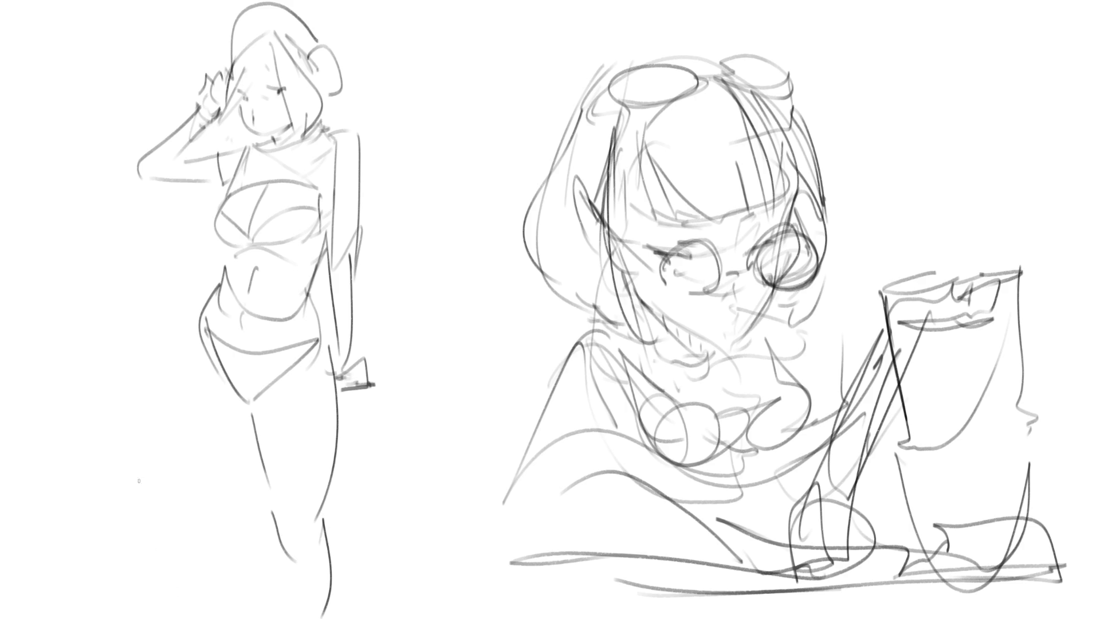
{"action": "left_click_drag", "start_coordinate": [199, 311], "coordinate": [191, 359]}
{"action": "left_click_drag", "start_coordinate": [185, 387], "coordinate": [222, 394]}
{"action": "left_click_drag", "start_coordinate": [186, 338], "coordinate": [160, 459]}
{"action": "mouse_move", "coordinate": [235, 419]}
{"action": "left_mouse_down"}
{"action": "mouse_move", "coordinate": [189, 501]}
{"action": "mouse_move", "coordinate": [106, 568]}
{"action": "mouse_move", "coordinate": [163, 522]}
{"action": "left_mouse_up"}
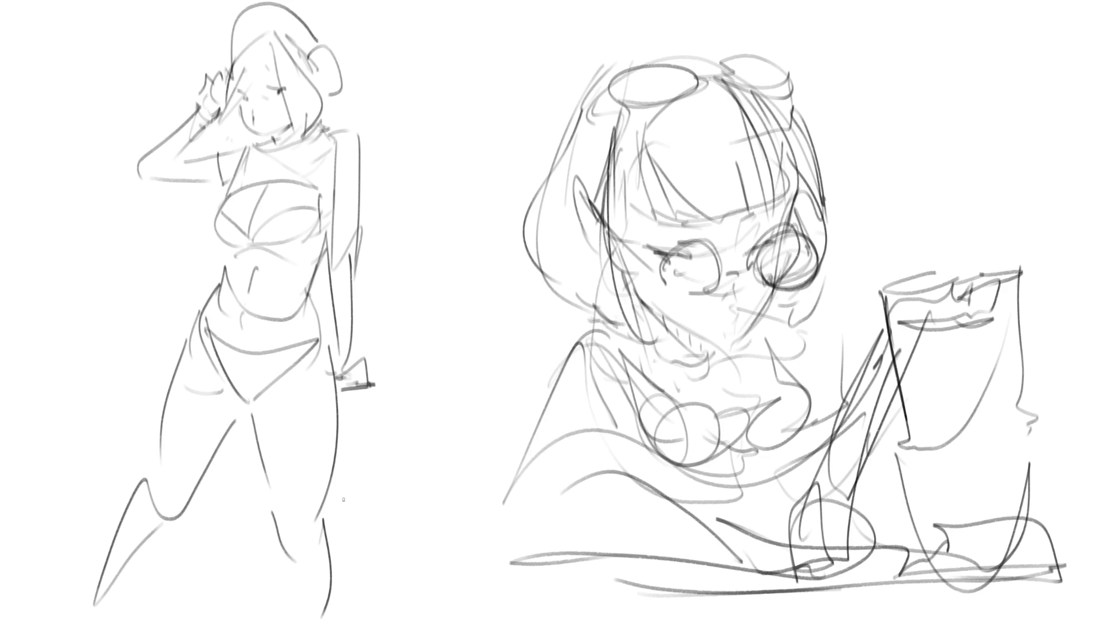
Step: Add a rectangular object with a diagonal and zigzag below the hip, plus a hip loop and wrist line
{"action": "mouse_move", "coordinate": [338, 347]}
{"action": "left_mouse_down"}
{"action": "mouse_move", "coordinate": [324, 412]}
{"action": "mouse_move", "coordinate": [360, 405]}
{"action": "mouse_move", "coordinate": [319, 349]}
{"action": "left_mouse_up"}
{"action": "mouse_move", "coordinate": [364, 339]}
{"action": "left_mouse_down"}
{"action": "mouse_move", "coordinate": [364, 410]}
{"action": "mouse_move", "coordinate": [357, 404]}
{"action": "left_mouse_up"}
{"action": "mouse_move", "coordinate": [334, 352]}
{"action": "left_mouse_down"}
{"action": "mouse_move", "coordinate": [326, 408]}
{"action": "mouse_move", "coordinate": [351, 408]}
{"action": "left_mouse_up"}
{"action": "left_click_drag", "start_coordinate": [328, 380], "coordinate": [259, 417]}
{"action": "left_click_drag", "start_coordinate": [321, 398], "coordinate": [256, 418]}
{"action": "left_click_drag", "start_coordinate": [344, 396], "coordinate": [359, 404]}
{"action": "left_click_drag", "start_coordinate": [314, 343], "coordinate": [326, 340]}
{"action": "left_click_drag", "start_coordinate": [319, 290], "coordinate": [304, 351]}
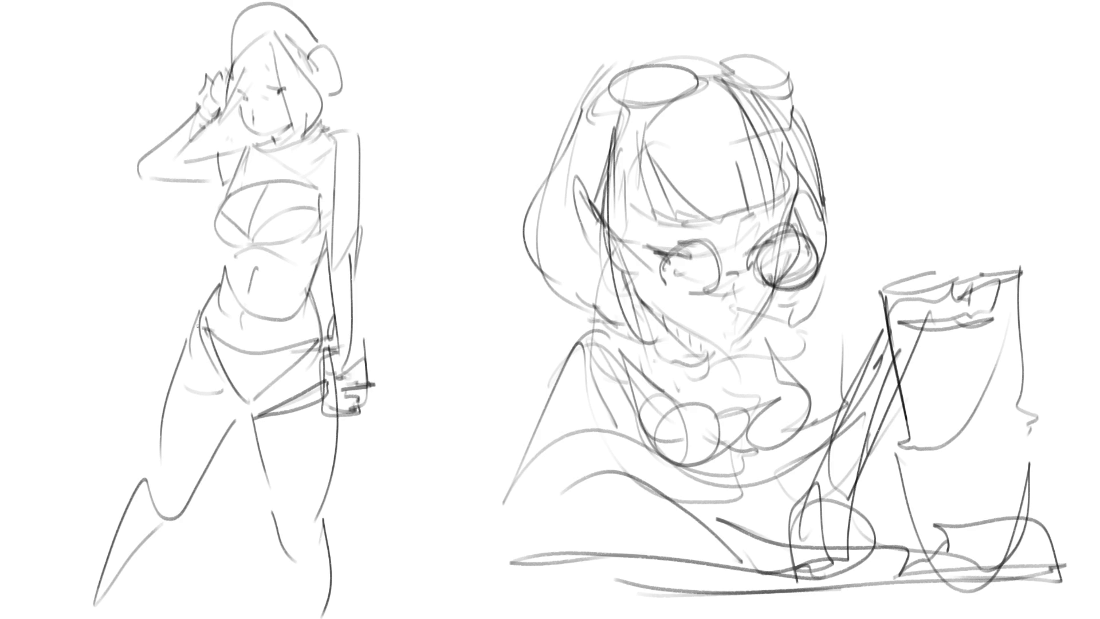
{"action": "left_click_drag", "start_coordinate": [160, 299], "coordinate": [192, 313]}
{"action": "mouse_move", "coordinate": [386, 346]}
{"action": "left_mouse_down"}
{"action": "mouse_move", "coordinate": [349, 369]}
{"action": "mouse_move", "coordinate": [367, 357]}
{"action": "left_mouse_up"}
Step: Refine the woman's face, jaw, neck and hair lines
{"action": "left_click_drag", "start_coordinate": [229, 108], "coordinate": [257, 161]}
{"action": "mouse_move", "coordinate": [331, 86]}
{"action": "left_mouse_down"}
{"action": "mouse_move", "coordinate": [314, 136]}
{"action": "mouse_move", "coordinate": [271, 172]}
{"action": "mouse_move", "coordinate": [401, 349]}
{"action": "mouse_move", "coordinate": [384, 367]}
{"action": "left_mouse_up"}
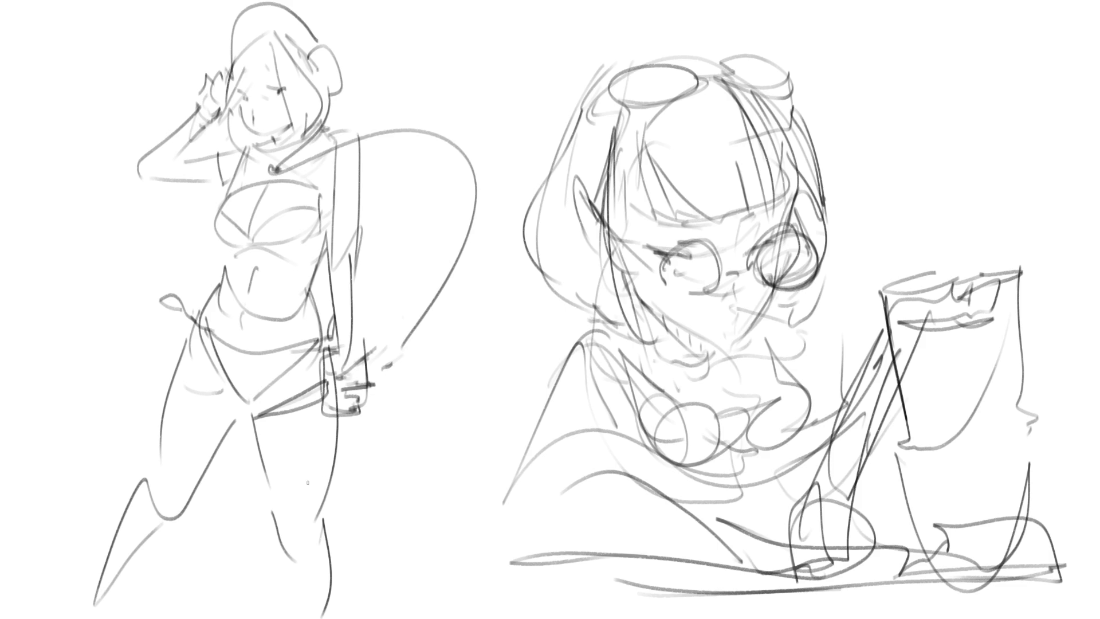
{"action": "mouse_move", "coordinate": [260, 35]}
{"action": "left_mouse_down"}
{"action": "mouse_move", "coordinate": [232, 56]}
{"action": "mouse_move", "coordinate": [229, 147]}
{"action": "left_mouse_up"}
{"action": "left_click_drag", "start_coordinate": [201, 106], "coordinate": [235, 149]}
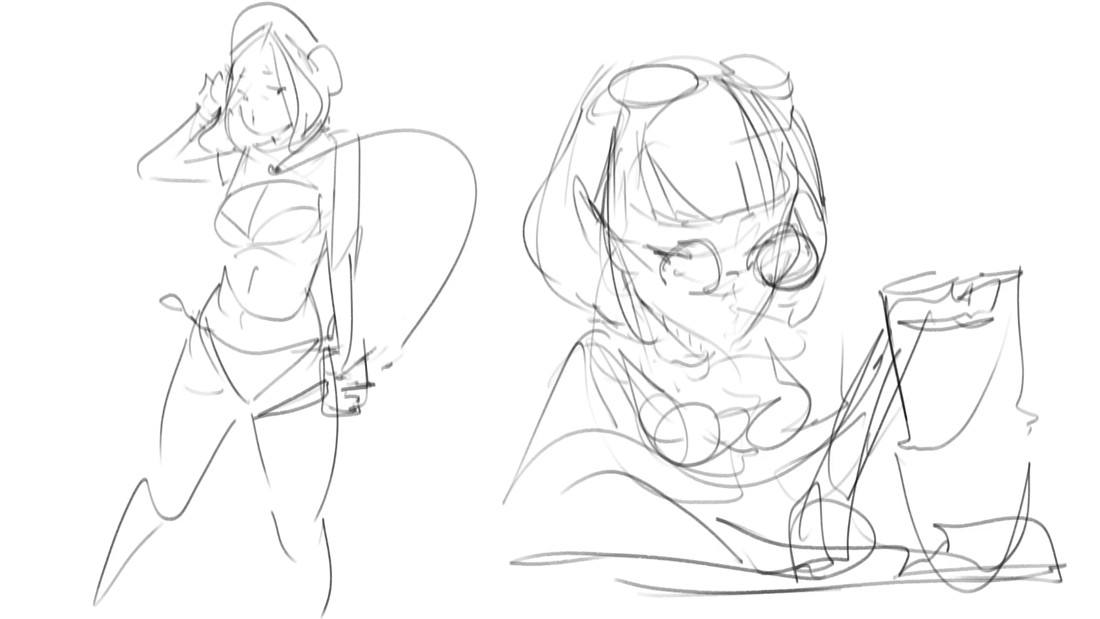
Step: Add a smile, then fade both the standing woman and the reading girl to light grey
{"action": "mouse_move", "coordinate": [252, 116]}
{"action": "left_mouse_down"}
{"action": "mouse_move", "coordinate": [274, 115]}
{"action": "mouse_move", "coordinate": [261, 123]}
{"action": "left_mouse_up"}
{"action": "mouse_move", "coordinate": [336, 283]}
{"action": "left_mouse_down"}
{"action": "mouse_move", "coordinate": [98, 246]}
{"action": "mouse_move", "coordinate": [269, 504]}
{"action": "mouse_move", "coordinate": [393, 344]}
{"action": "left_mouse_up"}
{"action": "mouse_move", "coordinate": [915, 200]}
{"action": "left_mouse_down"}
{"action": "mouse_move", "coordinate": [479, 417]}
{"action": "mouse_move", "coordinate": [946, 524]}
{"action": "mouse_move", "coordinate": [712, 418]}
{"action": "mouse_move", "coordinate": [689, 310]}
{"action": "mouse_move", "coordinate": [577, 356]}
{"action": "mouse_move", "coordinate": [698, 132]}
{"action": "left_mouse_up"}
Step: Mirror the canvas and, with a fine brush, darken the woman's hair line, eyes, cheek and jaw
{"action": "key", "text": "m"}
{"action": "key", "text": "e"}
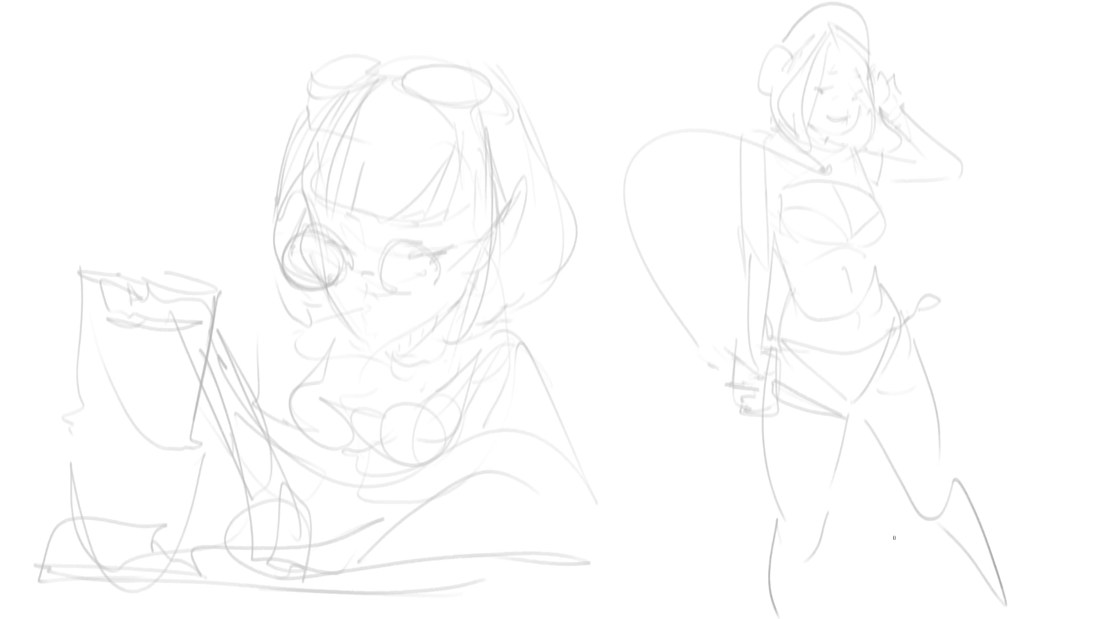
{"action": "left_click_drag", "start_coordinate": [829, 38], "coordinate": [813, 119]}
{"action": "mouse_move", "coordinate": [825, 71]}
{"action": "left_mouse_down"}
{"action": "mouse_move", "coordinate": [848, 75]}
{"action": "mouse_move", "coordinate": [841, 50]}
{"action": "mouse_move", "coordinate": [867, 95]}
{"action": "mouse_move", "coordinate": [848, 137]}
{"action": "left_mouse_up"}
{"action": "left_click_drag", "start_coordinate": [809, 116], "coordinate": [838, 134]}
{"action": "left_click_drag", "start_coordinate": [849, 132], "coordinate": [862, 104]}
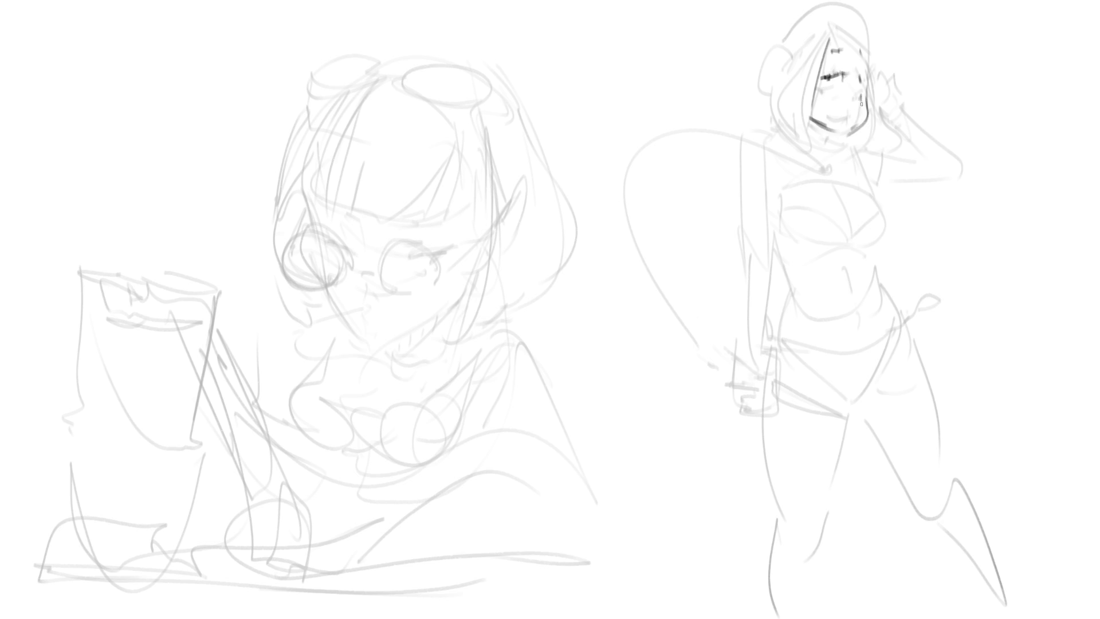
Step: Ink an ear, dark hair lines around the face and a stronger cheek line
{"action": "left_click_drag", "start_coordinate": [800, 87], "coordinate": [794, 107]}
{"action": "left_click_drag", "start_coordinate": [828, 42], "coordinate": [825, 134]}
{"action": "left_click_drag", "start_coordinate": [862, 49], "coordinate": [879, 130]}
{"action": "mouse_move", "coordinate": [862, 85]}
{"action": "left_mouse_down"}
{"action": "mouse_move", "coordinate": [872, 119]}
{"action": "mouse_move", "coordinate": [860, 132]}
{"action": "mouse_move", "coordinate": [872, 80]}
{"action": "mouse_move", "coordinate": [863, 53]}
{"action": "mouse_move", "coordinate": [846, 48]}
{"action": "mouse_move", "coordinate": [820, 79]}
{"action": "left_mouse_up"}
{"action": "mouse_move", "coordinate": [823, 25]}
{"action": "left_mouse_down"}
{"action": "mouse_move", "coordinate": [833, 22]}
{"action": "mouse_move", "coordinate": [790, 48]}
{"action": "mouse_move", "coordinate": [807, 103]}
{"action": "left_mouse_up"}
Step: Draw a round headphone with a headband and wavy hair on the side of the head
{"action": "mouse_move", "coordinate": [786, 64]}
{"action": "left_mouse_down"}
{"action": "mouse_move", "coordinate": [807, 112]}
{"action": "mouse_move", "coordinate": [788, 90]}
{"action": "mouse_move", "coordinate": [776, 119]}
{"action": "left_mouse_up"}
{"action": "mouse_move", "coordinate": [793, 72]}
{"action": "left_mouse_down"}
{"action": "mouse_move", "coordinate": [780, 115]}
{"action": "mouse_move", "coordinate": [772, 28]}
{"action": "mouse_move", "coordinate": [777, 70]}
{"action": "left_mouse_up"}
{"action": "mouse_move", "coordinate": [775, 24]}
{"action": "left_mouse_down"}
{"action": "mouse_move", "coordinate": [817, 11]}
{"action": "mouse_move", "coordinate": [808, 16]}
{"action": "mouse_move", "coordinate": [833, 22]}
{"action": "left_mouse_up"}
{"action": "mouse_move", "coordinate": [885, 76]}
{"action": "left_mouse_down"}
{"action": "mouse_move", "coordinate": [918, 115]}
{"action": "mouse_move", "coordinate": [919, 135]}
{"action": "left_mouse_up"}
{"action": "left_click_drag", "start_coordinate": [931, 142], "coordinate": [947, 151]}
Step: Outline the raised arm, hand and sleeve edge, and add hair strokes around the chin and neck
{"action": "mouse_move", "coordinate": [912, 103]}
{"action": "left_mouse_down"}
{"action": "mouse_move", "coordinate": [956, 123]}
{"action": "mouse_move", "coordinate": [977, 172]}
{"action": "mouse_move", "coordinate": [962, 171]}
{"action": "left_mouse_up"}
{"action": "left_click_drag", "start_coordinate": [955, 155], "coordinate": [868, 140]}
{"action": "mouse_move", "coordinate": [873, 140]}
{"action": "left_mouse_down"}
{"action": "mouse_move", "coordinate": [900, 181]}
{"action": "mouse_move", "coordinate": [965, 172]}
{"action": "mouse_move", "coordinate": [894, 178]}
{"action": "left_mouse_up"}
{"action": "left_click_drag", "start_coordinate": [898, 177], "coordinate": [878, 146]}
{"action": "mouse_move", "coordinate": [865, 139]}
{"action": "left_mouse_down"}
{"action": "mouse_move", "coordinate": [897, 179]}
{"action": "mouse_move", "coordinate": [837, 151]}
{"action": "left_mouse_up"}
{"action": "mouse_move", "coordinate": [805, 109]}
{"action": "left_mouse_down"}
{"action": "mouse_move", "coordinate": [805, 152]}
{"action": "mouse_move", "coordinate": [805, 136]}
{"action": "mouse_move", "coordinate": [780, 139]}
{"action": "left_mouse_up"}
{"action": "left_click_drag", "start_coordinate": [780, 139], "coordinate": [805, 150]}
{"action": "left_click_drag", "start_coordinate": [883, 120], "coordinate": [866, 146]}
Step: Darken the standing woman's curl by the headphone, her collar, neckline, torso outline and chest strap
{"action": "mouse_move", "coordinate": [768, 118]}
{"action": "left_mouse_down"}
{"action": "mouse_move", "coordinate": [765, 144]}
{"action": "mouse_move", "coordinate": [838, 167]}
{"action": "mouse_move", "coordinate": [819, 197]}
{"action": "left_mouse_up"}
{"action": "left_click_drag", "start_coordinate": [771, 141], "coordinate": [812, 213]}
{"action": "left_click_drag", "start_coordinate": [793, 184], "coordinate": [799, 243]}
{"action": "left_click_drag", "start_coordinate": [808, 204], "coordinate": [871, 252]}
{"action": "mouse_move", "coordinate": [867, 240]}
{"action": "left_mouse_down"}
{"action": "mouse_move", "coordinate": [885, 251]}
{"action": "mouse_move", "coordinate": [895, 204]}
{"action": "mouse_move", "coordinate": [901, 243]}
{"action": "left_mouse_up"}
{"action": "mouse_move", "coordinate": [859, 155]}
{"action": "left_mouse_down"}
{"action": "mouse_move", "coordinate": [891, 200]}
{"action": "mouse_move", "coordinate": [876, 223]}
{"action": "left_mouse_up"}
{"action": "left_click_drag", "start_coordinate": [792, 235], "coordinate": [812, 240]}
Step: Ink her sleeve with a zigzag cuff, plus darker arm, chest, waist and belly lines
{"action": "left_click_drag", "start_coordinate": [756, 135], "coordinate": [746, 213]}
{"action": "left_click_drag", "start_coordinate": [797, 190], "coordinate": [762, 275]}
{"action": "mouse_move", "coordinate": [743, 195]}
{"action": "left_mouse_down"}
{"action": "mouse_move", "coordinate": [737, 227]}
{"action": "mouse_move", "coordinate": [760, 252]}
{"action": "left_mouse_up"}
{"action": "mouse_move", "coordinate": [770, 240]}
{"action": "left_mouse_down"}
{"action": "mouse_move", "coordinate": [748, 294]}
{"action": "mouse_move", "coordinate": [819, 314]}
{"action": "mouse_move", "coordinate": [774, 338]}
{"action": "left_mouse_up"}
{"action": "mouse_move", "coordinate": [783, 320]}
{"action": "left_mouse_down"}
{"action": "mouse_move", "coordinate": [821, 315]}
{"action": "mouse_move", "coordinate": [809, 378]}
{"action": "mouse_move", "coordinate": [782, 375]}
{"action": "mouse_move", "coordinate": [831, 324]}
{"action": "mouse_move", "coordinate": [798, 335]}
{"action": "mouse_move", "coordinate": [804, 343]}
{"action": "left_mouse_up"}
{"action": "left_click_drag", "start_coordinate": [776, 289], "coordinate": [840, 274]}
{"action": "mouse_move", "coordinate": [872, 256]}
{"action": "left_mouse_down"}
{"action": "mouse_move", "coordinate": [872, 292]}
{"action": "mouse_move", "coordinate": [910, 325]}
{"action": "left_mouse_up"}
{"action": "left_click_drag", "start_coordinate": [894, 348], "coordinate": [901, 345]}
{"action": "mouse_move", "coordinate": [828, 354]}
{"action": "left_mouse_down"}
{"action": "mouse_move", "coordinate": [874, 348]}
{"action": "mouse_move", "coordinate": [909, 385]}
{"action": "left_mouse_up"}
Step: Draw the briefs, thighs, legs and foot in dark lines, then darken her hair and shoulder
{"action": "left_click_drag", "start_coordinate": [830, 383], "coordinate": [900, 366]}
{"action": "left_click_drag", "start_coordinate": [912, 372], "coordinate": [876, 431]}
{"action": "mouse_move", "coordinate": [842, 429]}
{"action": "left_mouse_down"}
{"action": "mouse_move", "coordinate": [796, 370]}
{"action": "mouse_move", "coordinate": [766, 374]}
{"action": "left_mouse_up"}
{"action": "left_click_drag", "start_coordinate": [846, 479], "coordinate": [826, 551]}
{"action": "left_click_drag", "start_coordinate": [799, 566], "coordinate": [811, 564]}
{"action": "left_click_drag", "start_coordinate": [856, 435], "coordinate": [851, 453]}
{"action": "left_click_drag", "start_coordinate": [827, 535], "coordinate": [882, 543]}
{"action": "mouse_move", "coordinate": [925, 363]}
{"action": "left_mouse_down"}
{"action": "mouse_move", "coordinate": [946, 526]}
{"action": "mouse_move", "coordinate": [977, 564]}
{"action": "left_mouse_up"}
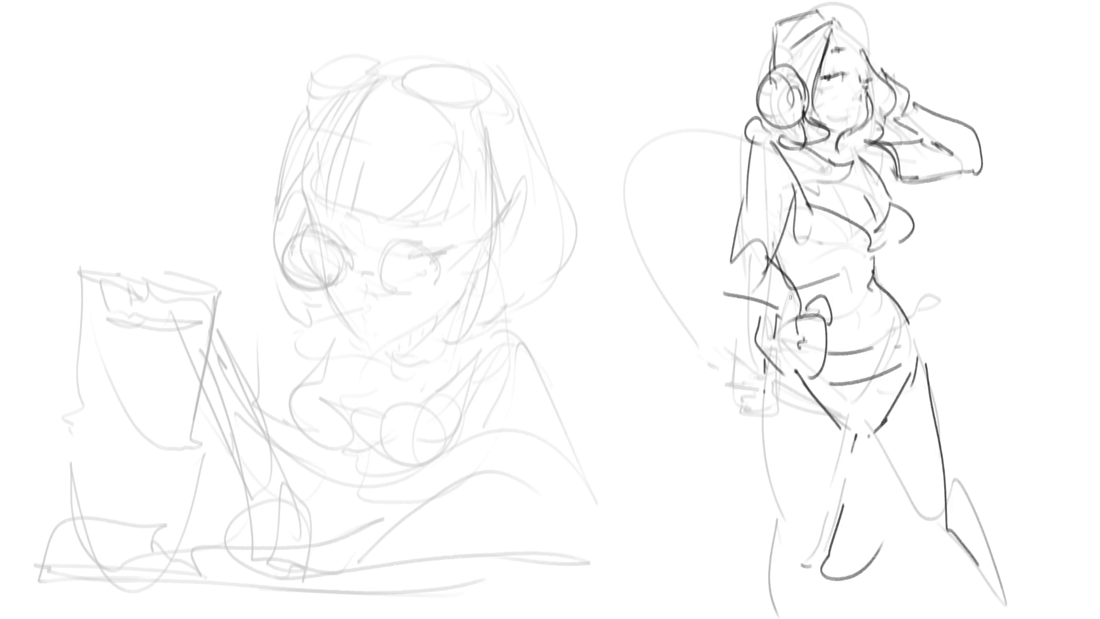
{"action": "mouse_move", "coordinate": [798, 115]}
{"action": "left_mouse_down"}
{"action": "mouse_move", "coordinate": [811, 140]}
{"action": "mouse_move", "coordinate": [888, 185]}
{"action": "left_mouse_up"}
Step: Sweep a looping arc from the standing woman's shoulder and ink darker hip, leg, calf and foot contours
{"action": "left_click_drag", "start_coordinate": [880, 129], "coordinate": [890, 184]}
{"action": "mouse_move", "coordinate": [879, 182]}
{"action": "left_mouse_down"}
{"action": "mouse_move", "coordinate": [889, 173]}
{"action": "mouse_move", "coordinate": [1051, 269]}
{"action": "mouse_move", "coordinate": [807, 340]}
{"action": "mouse_move", "coordinate": [771, 521]}
{"action": "left_mouse_up"}
{"action": "left_click_drag", "start_coordinate": [781, 568], "coordinate": [801, 519]}
{"action": "mouse_move", "coordinate": [797, 381]}
{"action": "left_mouse_down"}
{"action": "mouse_move", "coordinate": [859, 467]}
{"action": "mouse_move", "coordinate": [814, 596]}
{"action": "left_mouse_up"}
{"action": "left_click_drag", "start_coordinate": [880, 513], "coordinate": [816, 597]}
{"action": "left_click_drag", "start_coordinate": [919, 385], "coordinate": [938, 557]}
{"action": "mouse_move", "coordinate": [861, 457]}
{"action": "left_mouse_down"}
{"action": "mouse_move", "coordinate": [873, 495]}
{"action": "mouse_move", "coordinate": [942, 553]}
{"action": "left_mouse_up"}
{"action": "left_click_drag", "start_coordinate": [946, 556], "coordinate": [968, 581]}
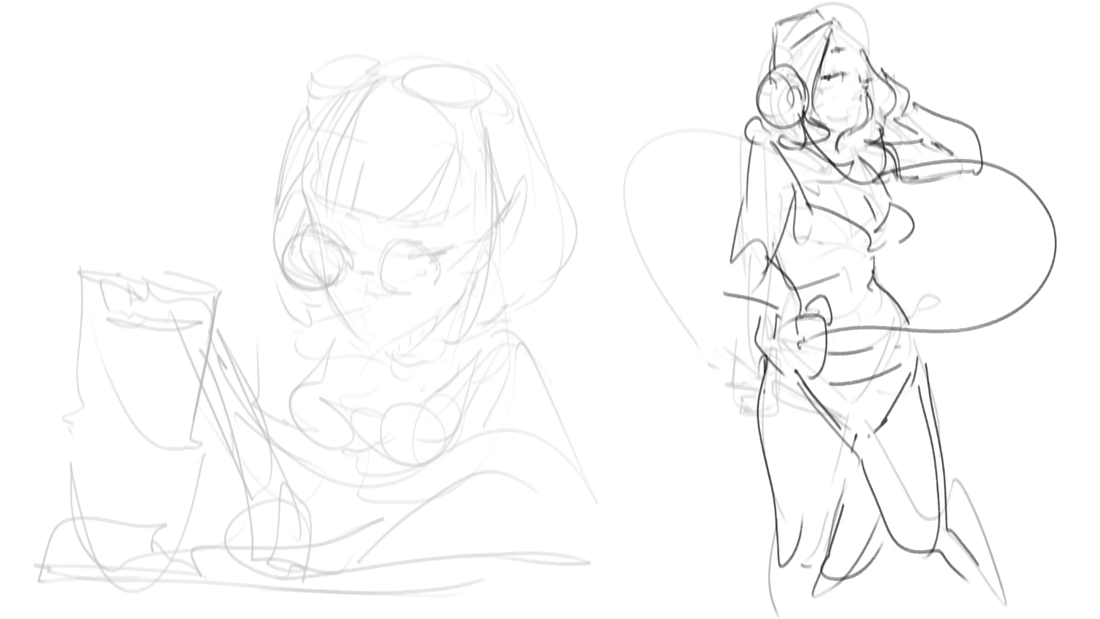
Step: Begin darkening the reading girl's neck, chin and arm lines on the left
{"action": "left_click_drag", "start_coordinate": [331, 340], "coordinate": [315, 353]}
{"action": "left_click_drag", "start_coordinate": [297, 370], "coordinate": [283, 395]}
{"action": "left_click_drag", "start_coordinate": [298, 433], "coordinate": [352, 426]}
{"action": "left_click_drag", "start_coordinate": [301, 440], "coordinate": [351, 427]}
{"action": "mouse_move", "coordinate": [310, 366]}
{"action": "left_mouse_down"}
{"action": "mouse_move", "coordinate": [262, 415]}
{"action": "mouse_move", "coordinate": [282, 461]}
{"action": "left_mouse_up"}
{"action": "left_click_drag", "start_coordinate": [294, 493], "coordinate": [302, 506]}
{"action": "mouse_move", "coordinate": [257, 417]}
{"action": "left_mouse_down"}
{"action": "mouse_move", "coordinate": [284, 469]}
{"action": "mouse_move", "coordinate": [245, 436]}
{"action": "mouse_move", "coordinate": [290, 489]}
{"action": "left_mouse_up"}
Step: Darken the reading girl's cup edges and arm below, adding zigzag crown lines over the cup
{"action": "left_click_drag", "start_coordinate": [157, 348], "coordinate": [171, 444]}
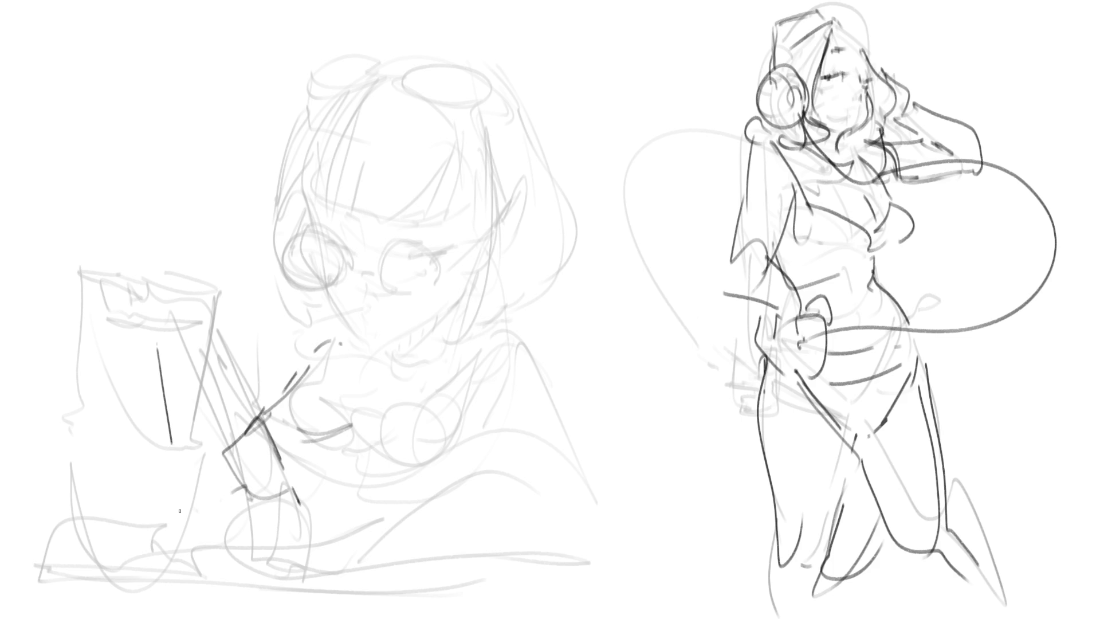
{"action": "mouse_move", "coordinate": [158, 346]}
{"action": "left_mouse_down"}
{"action": "mouse_move", "coordinate": [185, 334]}
{"action": "mouse_move", "coordinate": [221, 542]}
{"action": "mouse_move", "coordinate": [183, 552]}
{"action": "left_mouse_up"}
{"action": "left_click_drag", "start_coordinate": [261, 413], "coordinate": [223, 473]}
{"action": "left_click_drag", "start_coordinate": [203, 556], "coordinate": [289, 480]}
{"action": "left_click_drag", "start_coordinate": [242, 444], "coordinate": [208, 519]}
{"action": "mouse_move", "coordinate": [178, 344]}
{"action": "left_mouse_down"}
{"action": "mouse_move", "coordinate": [159, 296]}
{"action": "mouse_move", "coordinate": [81, 337]}
{"action": "mouse_move", "coordinate": [91, 365]}
{"action": "left_mouse_up"}
{"action": "mouse_move", "coordinate": [73, 293]}
{"action": "left_mouse_down"}
{"action": "mouse_move", "coordinate": [106, 324]}
{"action": "mouse_move", "coordinate": [163, 338]}
{"action": "mouse_move", "coordinate": [141, 302]}
{"action": "left_mouse_up"}
{"action": "mouse_move", "coordinate": [143, 333]}
{"action": "left_mouse_down"}
{"action": "mouse_move", "coordinate": [218, 341]}
{"action": "mouse_move", "coordinate": [236, 542]}
{"action": "mouse_move", "coordinate": [202, 578]}
{"action": "mouse_move", "coordinate": [238, 530]}
{"action": "left_mouse_up"}
Step: Ink her hands at the bottom, the forearm resting on the table, and the raised shoulder and arm
{"action": "mouse_move", "coordinate": [238, 530]}
{"action": "left_mouse_down"}
{"action": "mouse_move", "coordinate": [279, 581]}
{"action": "mouse_move", "coordinate": [313, 555]}
{"action": "left_mouse_up"}
{"action": "mouse_move", "coordinate": [312, 556]}
{"action": "left_mouse_down"}
{"action": "mouse_move", "coordinate": [264, 541]}
{"action": "mouse_move", "coordinate": [279, 579]}
{"action": "left_mouse_up"}
{"action": "left_click_drag", "start_coordinate": [284, 539], "coordinate": [539, 564]}
{"action": "left_click_drag", "start_coordinate": [310, 568], "coordinate": [549, 567]}
{"action": "left_click_drag", "start_coordinate": [432, 492], "coordinate": [499, 507]}
{"action": "mouse_move", "coordinate": [469, 421]}
{"action": "left_mouse_down"}
{"action": "mouse_move", "coordinate": [501, 333]}
{"action": "mouse_move", "coordinate": [566, 536]}
{"action": "mouse_move", "coordinate": [507, 357]}
{"action": "mouse_move", "coordinate": [465, 425]}
{"action": "left_mouse_up"}
{"action": "mouse_move", "coordinate": [411, 488]}
{"action": "left_mouse_down"}
{"action": "mouse_move", "coordinate": [488, 465]}
{"action": "mouse_move", "coordinate": [586, 516]}
{"action": "mouse_move", "coordinate": [571, 522]}
{"action": "left_mouse_up"}
Step: Draw her neck and collar line, jaw, both cheeks, the eye line and left eyelid
{"action": "mouse_move", "coordinate": [350, 355]}
{"action": "left_mouse_down"}
{"action": "mouse_move", "coordinate": [458, 353]}
{"action": "mouse_move", "coordinate": [431, 375]}
{"action": "left_mouse_up"}
{"action": "left_click_drag", "start_coordinate": [393, 344], "coordinate": [431, 375]}
{"action": "left_click_drag", "start_coordinate": [462, 314], "coordinate": [438, 373]}
{"action": "mouse_move", "coordinate": [331, 315]}
{"action": "left_mouse_down"}
{"action": "mouse_move", "coordinate": [384, 349]}
{"action": "mouse_move", "coordinate": [439, 327]}
{"action": "left_mouse_up"}
{"action": "left_click_drag", "start_coordinate": [455, 317], "coordinate": [477, 249]}
{"action": "left_click_drag", "start_coordinate": [435, 330], "coordinate": [457, 315]}
{"action": "mouse_move", "coordinate": [321, 274]}
{"action": "left_mouse_down"}
{"action": "mouse_move", "coordinate": [435, 329]}
{"action": "mouse_move", "coordinate": [494, 239]}
{"action": "left_mouse_up"}
{"action": "left_click_drag", "start_coordinate": [398, 252], "coordinate": [444, 253]}
{"action": "left_click_drag", "start_coordinate": [390, 255], "coordinate": [329, 239]}
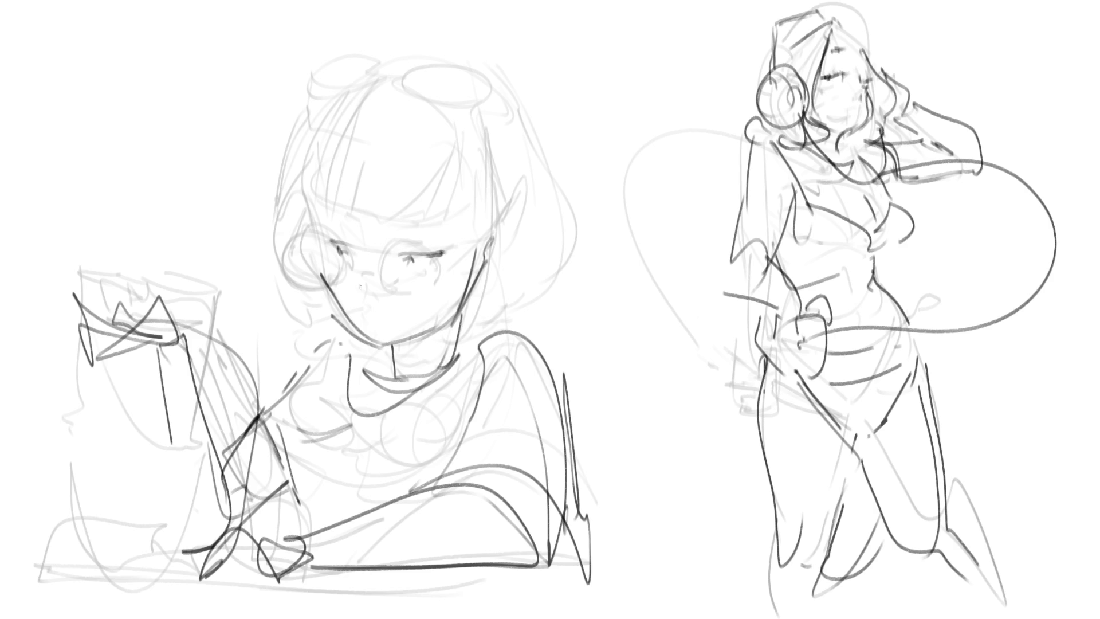
Step: Add her nose, an open mouth, cheek hair, the ear and a long bangs line
{"action": "mouse_move", "coordinate": [358, 302]}
{"action": "left_mouse_down"}
{"action": "mouse_move", "coordinate": [374, 322]}
{"action": "mouse_move", "coordinate": [389, 295]}
{"action": "left_mouse_up"}
{"action": "left_click_drag", "start_coordinate": [352, 232], "coordinate": [329, 207]}
{"action": "mouse_move", "coordinate": [412, 218]}
{"action": "left_mouse_down"}
{"action": "mouse_move", "coordinate": [439, 213]}
{"action": "mouse_move", "coordinate": [440, 240]}
{"action": "left_mouse_up"}
{"action": "mouse_move", "coordinate": [394, 298]}
{"action": "left_mouse_down"}
{"action": "mouse_move", "coordinate": [355, 305]}
{"action": "mouse_move", "coordinate": [378, 326]}
{"action": "mouse_move", "coordinate": [395, 315]}
{"action": "left_mouse_up"}
{"action": "left_click_drag", "start_coordinate": [445, 270], "coordinate": [393, 322]}
{"action": "left_click_drag", "start_coordinate": [487, 216], "coordinate": [443, 269]}
{"action": "left_click_drag", "start_coordinate": [519, 197], "coordinate": [479, 283]}
{"action": "mouse_move", "coordinate": [503, 235]}
{"action": "left_mouse_down"}
{"action": "mouse_move", "coordinate": [473, 248]}
{"action": "mouse_move", "coordinate": [428, 236]}
{"action": "left_mouse_up"}
{"action": "left_click_drag", "start_coordinate": [312, 214], "coordinate": [473, 220]}
Step: Extend the bangs and hair edges around her face, then fade the standing woman's head
{"action": "left_click_drag", "start_coordinate": [327, 106], "coordinate": [301, 212]}
{"action": "left_click_drag", "start_coordinate": [476, 171], "coordinate": [453, 235]}
{"action": "left_click_drag", "start_coordinate": [319, 101], "coordinate": [286, 331]}
{"action": "mouse_move", "coordinate": [339, 344]}
{"action": "left_mouse_down"}
{"action": "mouse_move", "coordinate": [427, 340]}
{"action": "mouse_move", "coordinate": [522, 133]}
{"action": "left_mouse_up"}
{"action": "left_click_drag", "start_coordinate": [512, 87], "coordinate": [580, 230]}
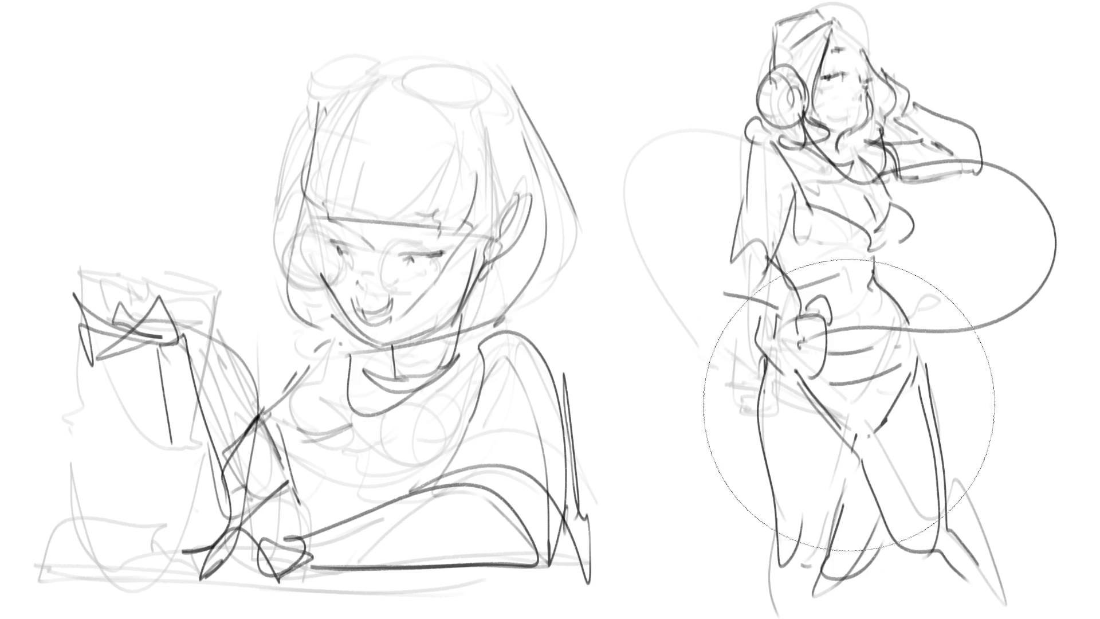
{"action": "left_click_drag", "start_coordinate": [814, 35], "coordinate": [836, 48]}
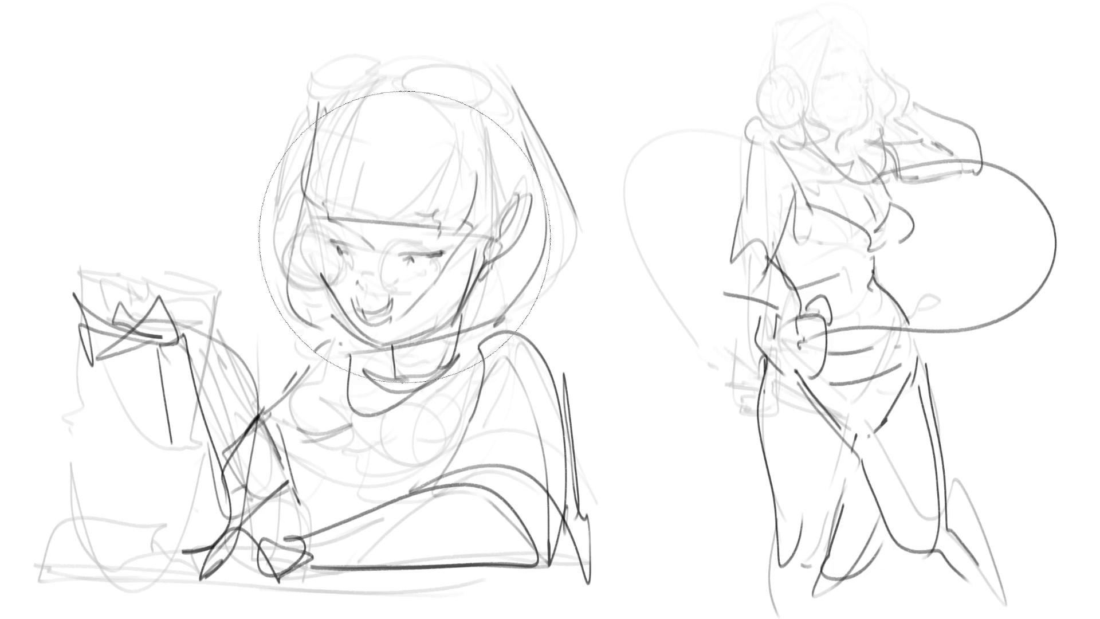
Step: With a smaller brush, redraw the standing woman's eye, chin, face side, curly hair and bun
{"action": "key", "text": "e"}
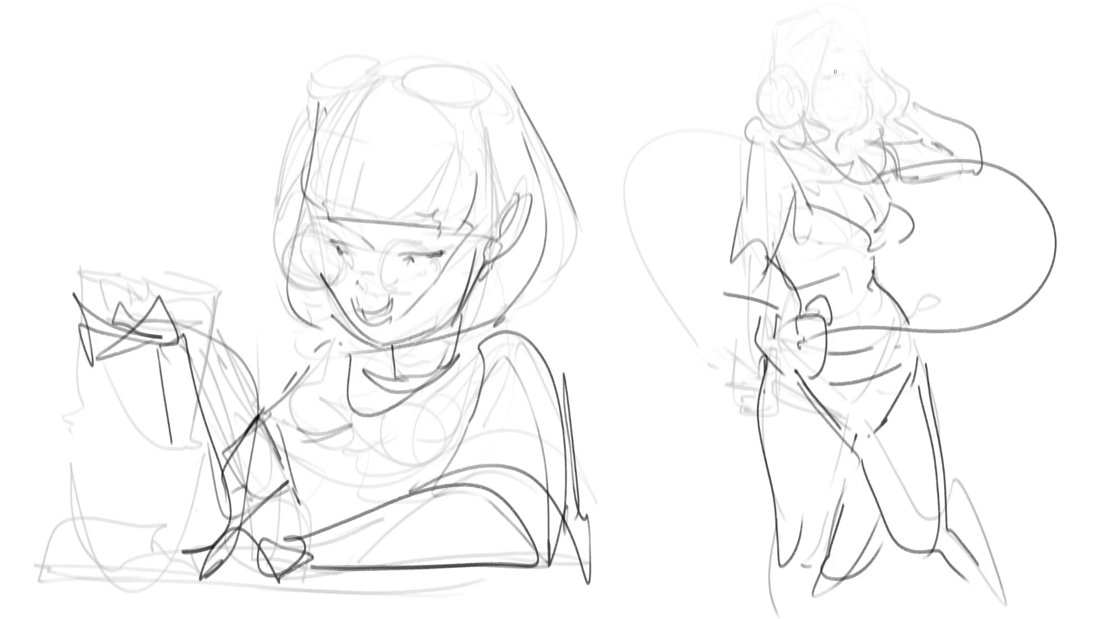
{"action": "left_click_drag", "start_coordinate": [835, 77], "coordinate": [845, 76]}
{"action": "left_click_drag", "start_coordinate": [868, 106], "coordinate": [832, 150]}
{"action": "left_click_drag", "start_coordinate": [845, 27], "coordinate": [836, 108]}
{"action": "mouse_move", "coordinate": [846, 23]}
{"action": "left_mouse_down"}
{"action": "mouse_move", "coordinate": [867, 21]}
{"action": "mouse_move", "coordinate": [891, 81]}
{"action": "mouse_move", "coordinate": [874, 131]}
{"action": "left_mouse_up"}
{"action": "mouse_move", "coordinate": [792, 67]}
{"action": "left_mouse_down"}
{"action": "mouse_move", "coordinate": [770, 70]}
{"action": "mouse_move", "coordinate": [806, 86]}
{"action": "mouse_move", "coordinate": [785, 106]}
{"action": "mouse_move", "coordinate": [780, 21]}
{"action": "mouse_move", "coordinate": [830, 21]}
{"action": "mouse_move", "coordinate": [771, 63]}
{"action": "left_mouse_up"}
{"action": "mouse_move", "coordinate": [832, 21]}
{"action": "left_mouse_down"}
{"action": "mouse_move", "coordinate": [779, 43]}
{"action": "mouse_move", "coordinate": [739, 93]}
{"action": "mouse_move", "coordinate": [739, 134]}
{"action": "mouse_move", "coordinate": [825, 157]}
{"action": "mouse_move", "coordinate": [808, 166]}
{"action": "mouse_move", "coordinate": [845, 176]}
{"action": "left_mouse_up"}
Step: Add her neck lines, left sleeve, waistline, chest and shoulder lines, and hip line
{"action": "mouse_move", "coordinate": [753, 131]}
{"action": "left_mouse_down"}
{"action": "mouse_move", "coordinate": [728, 191]}
{"action": "mouse_move", "coordinate": [755, 238]}
{"action": "mouse_move", "coordinate": [805, 191]}
{"action": "left_mouse_up"}
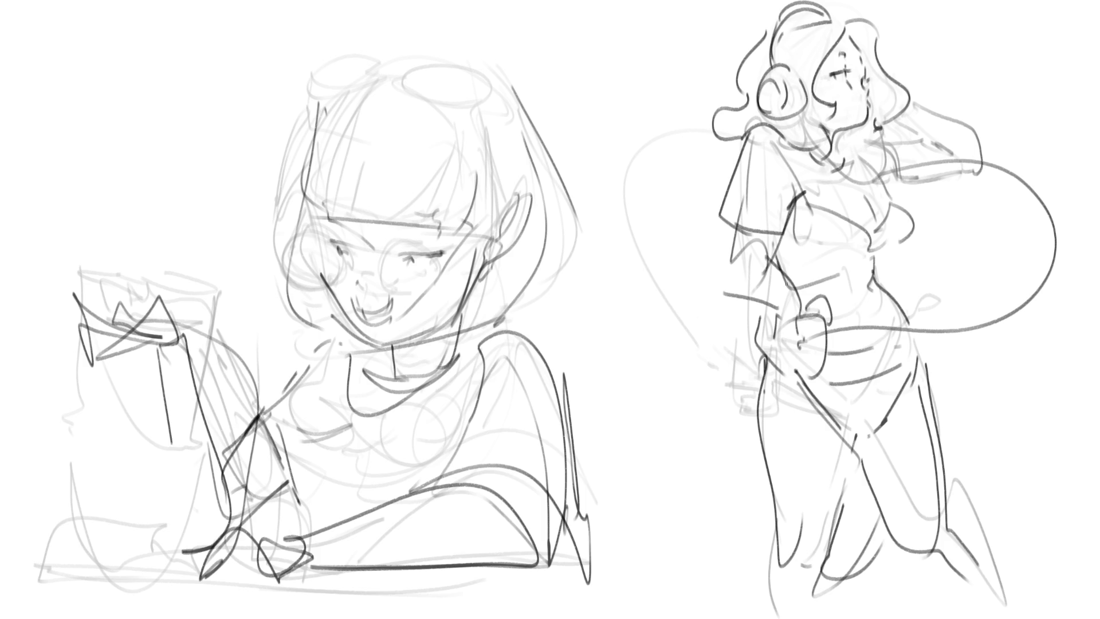
{"action": "mouse_move", "coordinate": [801, 299]}
{"action": "left_mouse_down"}
{"action": "mouse_move", "coordinate": [913, 270]}
{"action": "mouse_move", "coordinate": [912, 213]}
{"action": "left_mouse_up"}
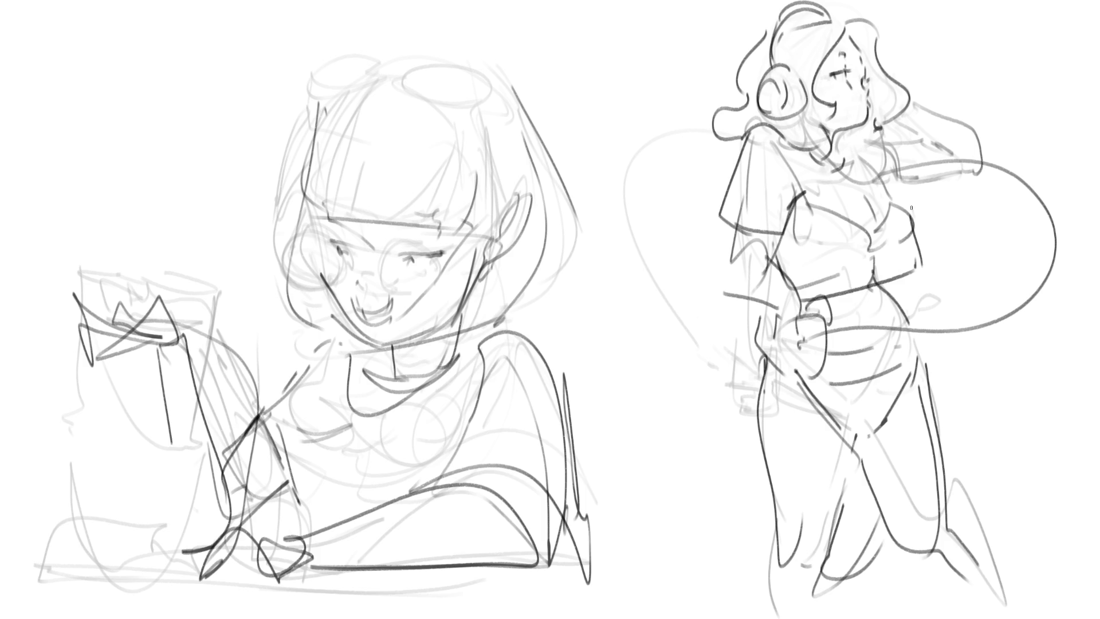
{"action": "mouse_move", "coordinate": [848, 150]}
{"action": "left_mouse_down"}
{"action": "mouse_move", "coordinate": [899, 205]}
{"action": "mouse_move", "coordinate": [871, 141]}
{"action": "mouse_move", "coordinate": [902, 191]}
{"action": "left_mouse_up"}
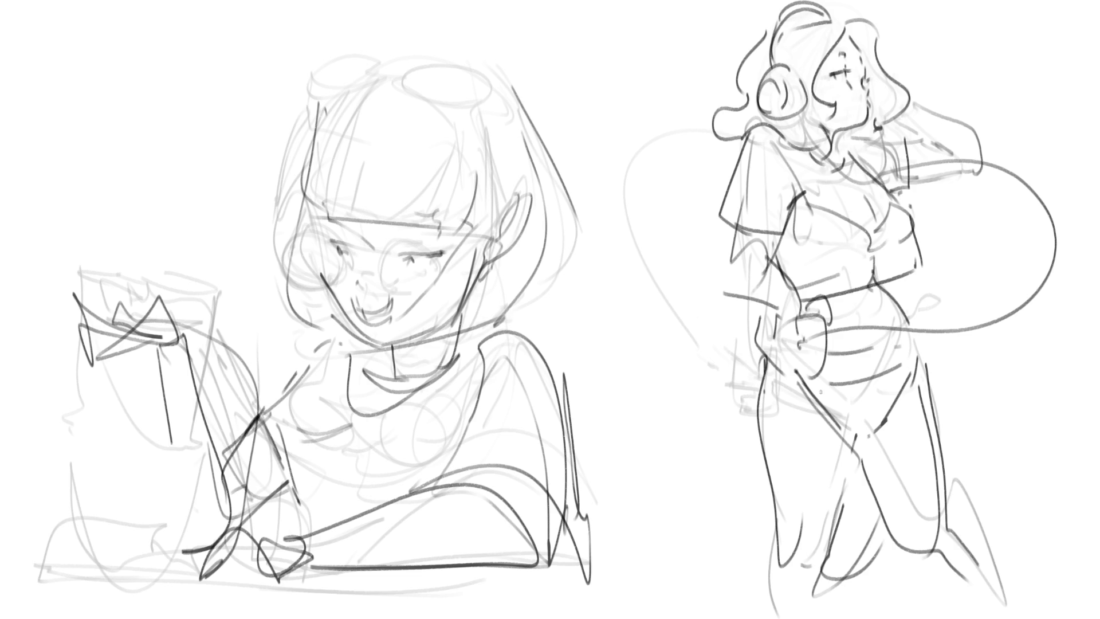
{"action": "left_click_drag", "start_coordinate": [835, 364], "coordinate": [921, 367]}
Step: Outline the right woman's skirt and sketch her legs below it
{"action": "mouse_move", "coordinate": [763, 351]}
{"action": "left_mouse_down"}
{"action": "mouse_move", "coordinate": [752, 494]}
{"action": "mouse_move", "coordinate": [900, 449]}
{"action": "left_mouse_up"}
{"action": "left_click_drag", "start_coordinate": [860, 488], "coordinate": [899, 481]}
{"action": "left_click_drag", "start_coordinate": [943, 359], "coordinate": [936, 488]}
{"action": "left_click_drag", "start_coordinate": [895, 416], "coordinate": [891, 431]}
{"action": "mouse_move", "coordinate": [886, 359]}
{"action": "left_mouse_down"}
{"action": "mouse_move", "coordinate": [871, 452]}
{"action": "mouse_move", "coordinate": [857, 454]}
{"action": "left_mouse_up"}
{"action": "left_click_drag", "start_coordinate": [905, 446], "coordinate": [855, 500]}
Step: Refine the skirt hem, knee line and legs, then fade the left girl's lines to light grey
{"action": "left_click_drag", "start_coordinate": [844, 500], "coordinate": [822, 503]}
{"action": "left_click_drag", "start_coordinate": [930, 471], "coordinate": [897, 492]}
{"action": "left_click_drag", "start_coordinate": [927, 480], "coordinate": [905, 497]}
{"action": "mouse_move", "coordinate": [773, 492]}
{"action": "left_mouse_down"}
{"action": "mouse_move", "coordinate": [778, 529]}
{"action": "mouse_move", "coordinate": [828, 561]}
{"action": "left_mouse_up"}
{"action": "left_click_drag", "start_coordinate": [843, 542], "coordinate": [918, 541]}
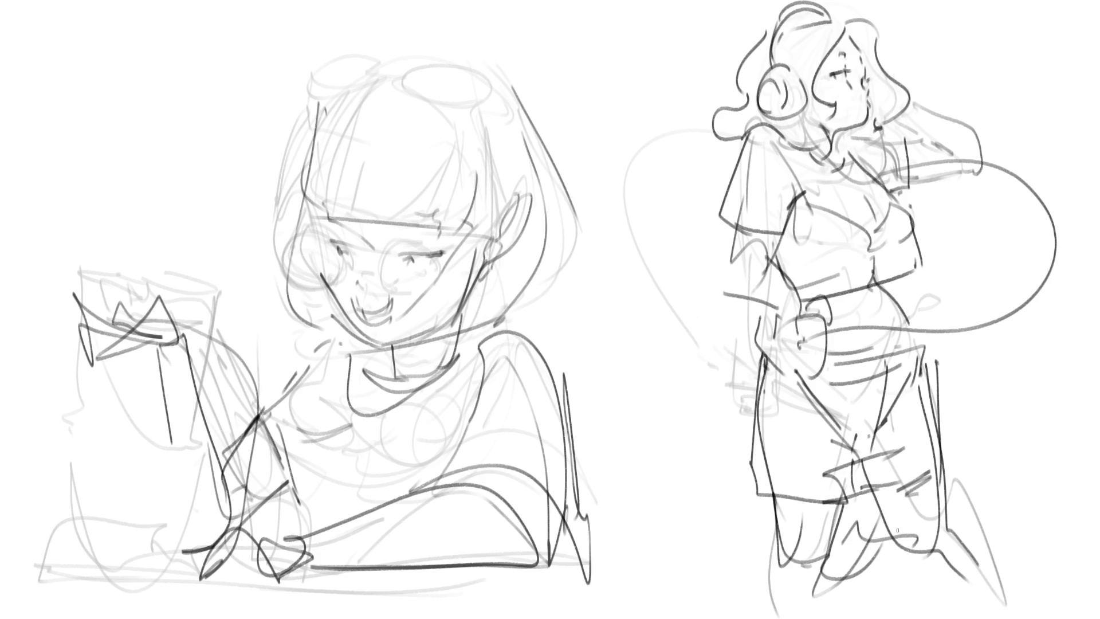
{"action": "mouse_move", "coordinate": [392, 329]}
{"action": "left_mouse_down"}
{"action": "mouse_move", "coordinate": [286, 372]}
{"action": "mouse_move", "coordinate": [298, 430]}
{"action": "mouse_move", "coordinate": [430, 458]}
{"action": "mouse_move", "coordinate": [382, 93]}
{"action": "left_mouse_up"}
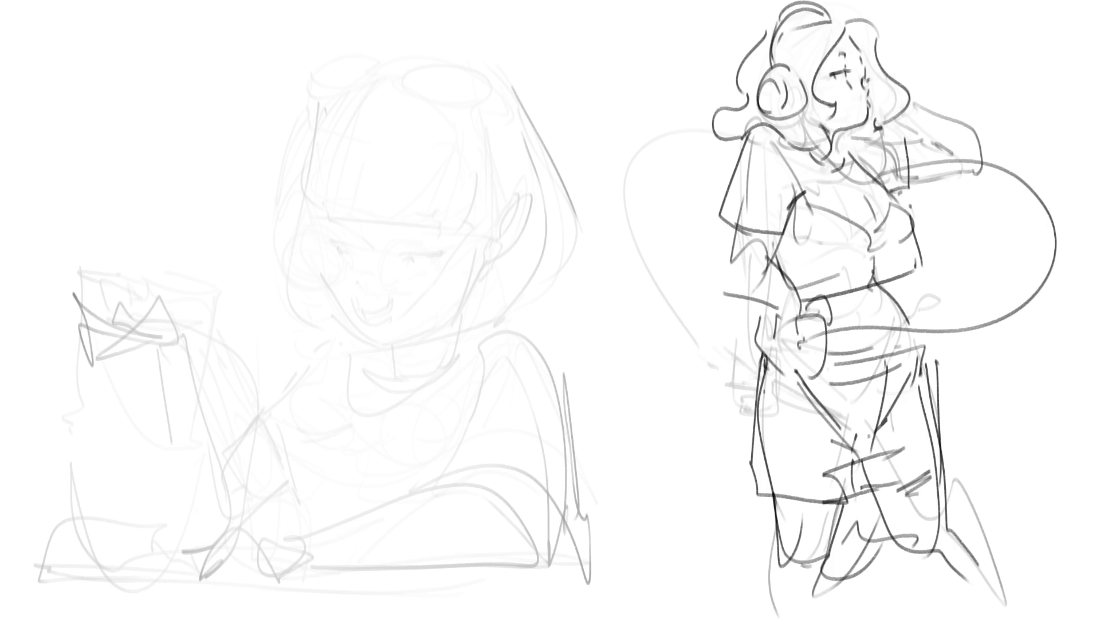
Step: Draw a new head outline for the left girl with rounded hair falling to a curl
{"action": "mouse_move", "coordinate": [305, 181]}
{"action": "left_mouse_down"}
{"action": "mouse_move", "coordinate": [321, 201]}
{"action": "mouse_move", "coordinate": [375, 210]}
{"action": "mouse_move", "coordinate": [467, 192]}
{"action": "left_mouse_up"}
{"action": "left_click_drag", "start_coordinate": [363, 139], "coordinate": [441, 175]}
{"action": "mouse_move", "coordinate": [310, 159]}
{"action": "left_mouse_down"}
{"action": "mouse_move", "coordinate": [358, 106]}
{"action": "mouse_move", "coordinate": [476, 172]}
{"action": "left_mouse_up"}
{"action": "left_click_drag", "start_coordinate": [464, 113], "coordinate": [482, 215]}
{"action": "left_click_drag", "start_coordinate": [484, 169], "coordinate": [374, 119]}
{"action": "mouse_move", "coordinate": [300, 145]}
{"action": "left_mouse_down"}
{"action": "mouse_move", "coordinate": [387, 80]}
{"action": "mouse_move", "coordinate": [523, 216]}
{"action": "left_mouse_up"}
{"action": "mouse_move", "coordinate": [433, 74]}
{"action": "left_mouse_down"}
{"action": "mouse_move", "coordinate": [538, 207]}
{"action": "mouse_move", "coordinate": [493, 318]}
{"action": "left_mouse_up"}
{"action": "left_click_drag", "start_coordinate": [541, 252], "coordinate": [555, 304]}
{"action": "left_click_drag", "start_coordinate": [505, 318], "coordinate": [496, 332]}
Step: Add hair and an ear on her left side and a looping curl beside the chin
{"action": "mouse_move", "coordinate": [297, 207]}
{"action": "left_mouse_down"}
{"action": "mouse_move", "coordinate": [289, 331]}
{"action": "mouse_move", "coordinate": [329, 349]}
{"action": "left_mouse_up"}
{"action": "left_click_drag", "start_coordinate": [299, 209], "coordinate": [293, 298]}
{"action": "left_click_drag", "start_coordinate": [338, 293], "coordinate": [316, 327]}
{"action": "mouse_move", "coordinate": [479, 273]}
{"action": "left_mouse_down"}
{"action": "mouse_move", "coordinate": [441, 343]}
{"action": "mouse_move", "coordinate": [498, 339]}
{"action": "left_mouse_up"}
{"action": "left_click_drag", "start_coordinate": [542, 295], "coordinate": [447, 372]}
{"action": "left_click_drag", "start_coordinate": [516, 344], "coordinate": [446, 375]}
{"action": "mouse_move", "coordinate": [559, 312]}
{"action": "left_mouse_down"}
{"action": "mouse_move", "coordinate": [537, 352]}
{"action": "mouse_move", "coordinate": [515, 359]}
{"action": "left_mouse_up"}
Step: Draw a closed eye, smiling mouth, bangs line, chin strokes and a zigzag collar at the neck
{"action": "mouse_move", "coordinate": [440, 254]}
{"action": "left_mouse_down"}
{"action": "mouse_move", "coordinate": [342, 247]}
{"action": "mouse_move", "coordinate": [356, 237]}
{"action": "left_mouse_up"}
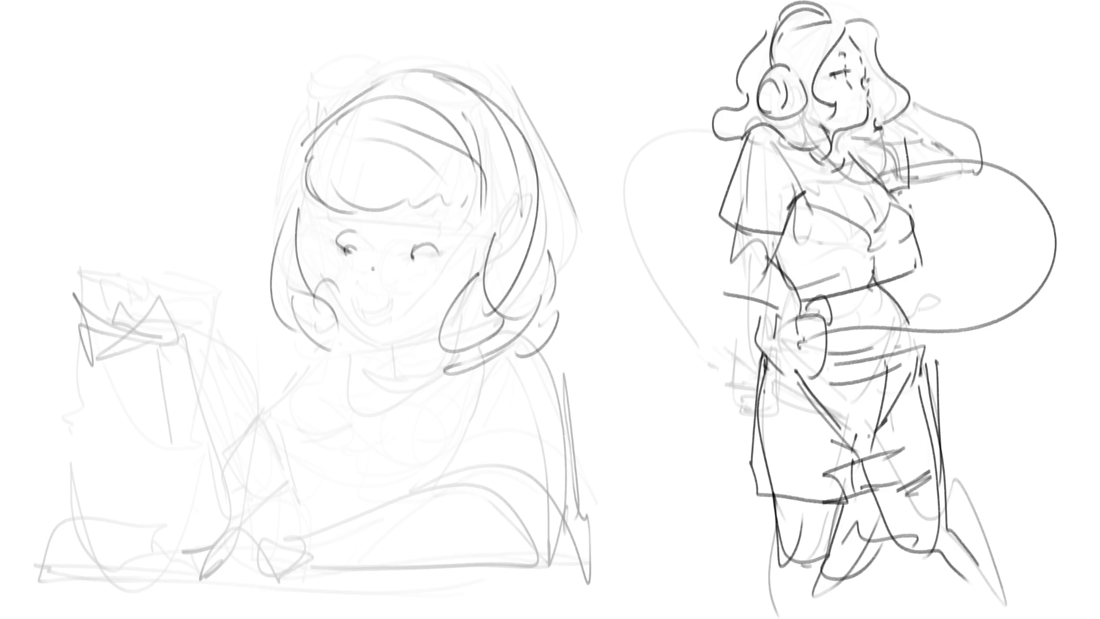
{"action": "mouse_move", "coordinate": [362, 317]}
{"action": "left_mouse_down"}
{"action": "mouse_move", "coordinate": [415, 306]}
{"action": "mouse_move", "coordinate": [416, 315]}
{"action": "left_mouse_up"}
{"action": "mouse_move", "coordinate": [381, 321]}
{"action": "left_mouse_down"}
{"action": "mouse_move", "coordinate": [422, 314]}
{"action": "mouse_move", "coordinate": [360, 295]}
{"action": "left_mouse_up"}
{"action": "left_click_drag", "start_coordinate": [303, 216], "coordinate": [450, 200]}
{"action": "left_click_drag", "start_coordinate": [449, 209], "coordinate": [470, 241]}
{"action": "left_click_drag", "start_coordinate": [434, 351], "coordinate": [364, 362]}
{"action": "mouse_move", "coordinate": [379, 343]}
{"action": "left_mouse_down"}
{"action": "mouse_move", "coordinate": [353, 342]}
{"action": "mouse_move", "coordinate": [416, 345]}
{"action": "mouse_move", "coordinate": [408, 396]}
{"action": "mouse_move", "coordinate": [458, 364]}
{"action": "mouse_move", "coordinate": [369, 485]}
{"action": "left_mouse_up"}
{"action": "mouse_move", "coordinate": [348, 396]}
{"action": "left_mouse_down"}
{"action": "mouse_move", "coordinate": [412, 415]}
{"action": "mouse_move", "coordinate": [536, 366]}
{"action": "mouse_move", "coordinate": [566, 497]}
{"action": "mouse_move", "coordinate": [550, 571]}
{"action": "mouse_move", "coordinate": [622, 573]}
{"action": "mouse_move", "coordinate": [603, 472]}
{"action": "mouse_move", "coordinate": [645, 325]}
{"action": "mouse_move", "coordinate": [547, 514]}
{"action": "mouse_move", "coordinate": [538, 559]}
{"action": "mouse_move", "coordinate": [350, 492]}
{"action": "mouse_move", "coordinate": [242, 521]}
{"action": "mouse_move", "coordinate": [341, 505]}
{"action": "left_mouse_up"}
Step: Sketch the arm arc, jagged collar, body lines and raised book page, then fade them to grey
{"action": "mouse_move", "coordinate": [282, 576]}
{"action": "left_mouse_down"}
{"action": "mouse_move", "coordinate": [427, 484]}
{"action": "mouse_move", "coordinate": [345, 567]}
{"action": "mouse_move", "coordinate": [269, 550]}
{"action": "mouse_move", "coordinate": [264, 532]}
{"action": "mouse_move", "coordinate": [234, 594]}
{"action": "left_mouse_up"}
{"action": "left_click_drag", "start_coordinate": [236, 521], "coordinate": [280, 471]}
{"action": "mouse_move", "coordinate": [378, 372]}
{"action": "left_mouse_down"}
{"action": "mouse_move", "coordinate": [290, 453]}
{"action": "mouse_move", "coordinate": [269, 444]}
{"action": "mouse_move", "coordinate": [380, 448]}
{"action": "left_mouse_up"}
{"action": "mouse_move", "coordinate": [580, 441]}
{"action": "left_mouse_down"}
{"action": "mouse_move", "coordinate": [636, 507]}
{"action": "mouse_move", "coordinate": [628, 529]}
{"action": "left_mouse_up"}
{"action": "mouse_move", "coordinate": [624, 513]}
{"action": "left_mouse_down"}
{"action": "mouse_move", "coordinate": [581, 530]}
{"action": "mouse_move", "coordinate": [201, 433]}
{"action": "mouse_move", "coordinate": [219, 301]}
{"action": "mouse_move", "coordinate": [138, 499]}
{"action": "left_mouse_up"}
{"action": "mouse_move", "coordinate": [163, 458]}
{"action": "left_mouse_down"}
{"action": "mouse_move", "coordinate": [109, 150]}
{"action": "mouse_move", "coordinate": [301, 328]}
{"action": "left_mouse_up"}
{"action": "mouse_move", "coordinate": [553, 344]}
{"action": "left_mouse_down"}
{"action": "mouse_move", "coordinate": [619, 322]}
{"action": "mouse_move", "coordinate": [621, 384]}
{"action": "left_mouse_up"}
{"action": "left_click_drag", "start_coordinate": [633, 427], "coordinate": [647, 487]}
{"action": "left_click_drag", "start_coordinate": [607, 547], "coordinate": [681, 546]}
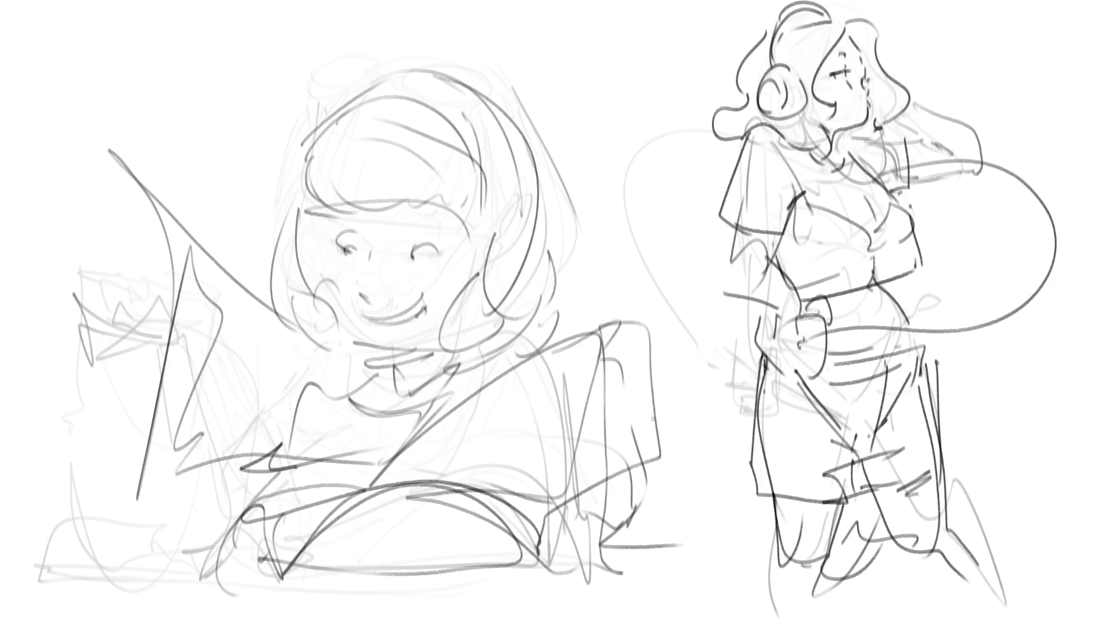
{"action": "mouse_move", "coordinate": [378, 178]}
{"action": "left_mouse_down"}
{"action": "mouse_move", "coordinate": [110, 196]}
{"action": "mouse_move", "coordinate": [401, 515]}
{"action": "mouse_move", "coordinate": [428, 292]}
{"action": "mouse_move", "coordinate": [187, 504]}
{"action": "mouse_move", "coordinate": [440, 503]}
{"action": "mouse_move", "coordinate": [439, 545]}
{"action": "mouse_move", "coordinate": [589, 527]}
{"action": "mouse_move", "coordinate": [479, 403]}
{"action": "left_mouse_up"}
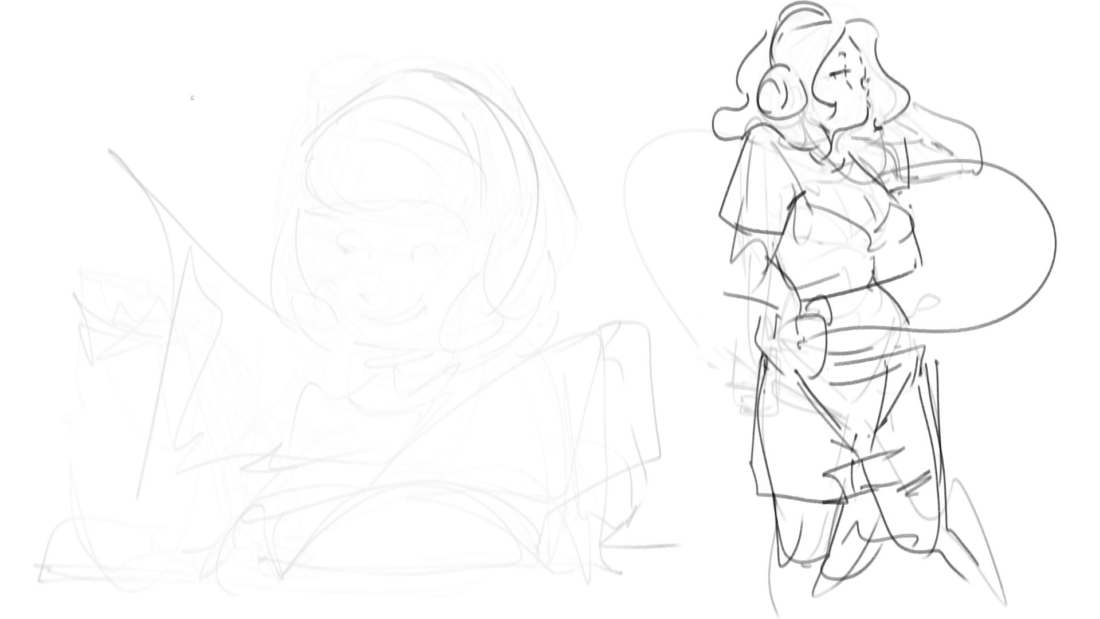
Step: Sketch a cylinder-shaped hat above the head with a bow beside it
{"action": "mouse_move", "coordinate": [345, 55]}
{"action": "left_mouse_down"}
{"action": "mouse_move", "coordinate": [350, 93]}
{"action": "mouse_move", "coordinate": [355, 61]}
{"action": "mouse_move", "coordinate": [375, 53]}
{"action": "left_mouse_up"}
{"action": "left_click_drag", "start_coordinate": [364, 51], "coordinate": [380, 41]}
{"action": "left_click_drag", "start_coordinate": [352, 81], "coordinate": [364, 107]}
{"action": "left_click_drag", "start_coordinate": [392, 80], "coordinate": [382, 120]}
{"action": "mouse_move", "coordinate": [393, 41]}
{"action": "left_mouse_down"}
{"action": "mouse_move", "coordinate": [403, 105]}
{"action": "mouse_move", "coordinate": [394, 130]}
{"action": "mouse_move", "coordinate": [418, 90]}
{"action": "mouse_move", "coordinate": [442, 106]}
{"action": "mouse_move", "coordinate": [475, 104]}
{"action": "left_mouse_up"}
{"action": "mouse_move", "coordinate": [475, 112]}
{"action": "left_mouse_down"}
{"action": "mouse_move", "coordinate": [454, 151]}
{"action": "mouse_move", "coordinate": [503, 144]}
{"action": "mouse_move", "coordinate": [503, 161]}
{"action": "left_mouse_up"}
Step: Add hair clumps on both sides of the head, curls along the brim, and refine the hat
{"action": "left_click_drag", "start_coordinate": [473, 166], "coordinate": [501, 167]}
{"action": "mouse_move", "coordinate": [343, 96]}
{"action": "left_mouse_down"}
{"action": "mouse_move", "coordinate": [335, 119]}
{"action": "mouse_move", "coordinate": [305, 119]}
{"action": "left_mouse_up"}
{"action": "mouse_move", "coordinate": [307, 121]}
{"action": "left_mouse_down"}
{"action": "mouse_move", "coordinate": [333, 154]}
{"action": "mouse_move", "coordinate": [301, 171]}
{"action": "mouse_move", "coordinate": [329, 187]}
{"action": "mouse_move", "coordinate": [457, 159]}
{"action": "left_mouse_up"}
{"action": "left_click_drag", "start_coordinate": [330, 132], "coordinate": [360, 147]}
{"action": "left_click_drag", "start_coordinate": [434, 122], "coordinate": [436, 141]}
{"action": "mouse_move", "coordinate": [323, 162]}
{"action": "left_mouse_down"}
{"action": "mouse_move", "coordinate": [331, 204]}
{"action": "mouse_move", "coordinate": [458, 164]}
{"action": "mouse_move", "coordinate": [445, 209]}
{"action": "mouse_move", "coordinate": [477, 205]}
{"action": "left_mouse_up"}
Step: Draw long hair down both sides and the left side of the face
{"action": "mouse_move", "coordinate": [506, 151]}
{"action": "left_mouse_down"}
{"action": "mouse_move", "coordinate": [485, 304]}
{"action": "mouse_move", "coordinate": [496, 318]}
{"action": "left_mouse_up"}
{"action": "left_click_drag", "start_coordinate": [318, 221], "coordinate": [339, 282]}
{"action": "left_click_drag", "start_coordinate": [298, 205], "coordinate": [324, 255]}
{"action": "left_click_drag", "start_coordinate": [320, 253], "coordinate": [329, 298]}
Step: Add the cheek, eyes, nose and a small mouth
{"action": "left_click_drag", "start_coordinate": [325, 179], "coordinate": [363, 247]}
{"action": "mouse_move", "coordinate": [388, 192]}
{"action": "left_mouse_down"}
{"action": "mouse_move", "coordinate": [435, 245]}
{"action": "mouse_move", "coordinate": [455, 229]}
{"action": "left_mouse_up"}
{"action": "mouse_move", "coordinate": [467, 200]}
{"action": "left_mouse_down"}
{"action": "mouse_move", "coordinate": [469, 235]}
{"action": "mouse_move", "coordinate": [442, 261]}
{"action": "left_mouse_up"}
{"action": "left_click_drag", "start_coordinate": [344, 262], "coordinate": [352, 273]}
{"action": "left_click_drag", "start_coordinate": [381, 282], "coordinate": [395, 287]}
Step: Draw the mouth curves, nose line, chin and both jawlines, then refine the jaw
{"action": "left_click_drag", "start_coordinate": [450, 253], "coordinate": [421, 289]}
{"action": "left_click_drag", "start_coordinate": [429, 298], "coordinate": [449, 291]}
{"action": "left_click_drag", "start_coordinate": [364, 299], "coordinate": [413, 304]}
{"action": "left_click_drag", "start_coordinate": [473, 252], "coordinate": [415, 357]}
{"action": "left_click_drag", "start_coordinate": [393, 287], "coordinate": [413, 376]}
{"action": "left_click_drag", "start_coordinate": [342, 274], "coordinate": [395, 370]}
{"action": "left_click_drag", "start_coordinate": [472, 262], "coordinate": [457, 372]}
{"action": "left_click_drag", "start_coordinate": [359, 358], "coordinate": [437, 405]}
{"action": "mouse_move", "coordinate": [339, 283]}
{"action": "left_mouse_down"}
{"action": "mouse_move", "coordinate": [331, 367]}
{"action": "mouse_move", "coordinate": [467, 377]}
{"action": "left_mouse_up"}
Step: Sketch the chin curve, the neck lines, a thick diagonal and curves right of the neck
{"action": "left_click_drag", "start_coordinate": [471, 295], "coordinate": [478, 373]}
{"action": "mouse_move", "coordinate": [478, 396]}
{"action": "left_mouse_down"}
{"action": "mouse_move", "coordinate": [474, 409]}
{"action": "mouse_move", "coordinate": [429, 425]}
{"action": "left_mouse_up"}
{"action": "left_click_drag", "start_coordinate": [346, 392], "coordinate": [410, 439]}
{"action": "left_click_drag", "start_coordinate": [359, 398], "coordinate": [412, 413]}
{"action": "mouse_move", "coordinate": [480, 415]}
{"action": "left_mouse_down"}
{"action": "mouse_move", "coordinate": [494, 325]}
{"action": "mouse_move", "coordinate": [526, 445]}
{"action": "left_mouse_up"}
Step: Draw the left torso curve, collar lines and right shoulder lines
{"action": "mouse_move", "coordinate": [337, 317]}
{"action": "left_mouse_down"}
{"action": "mouse_move", "coordinate": [321, 447]}
{"action": "mouse_move", "coordinate": [346, 489]}
{"action": "left_mouse_up"}
{"action": "left_click_drag", "start_coordinate": [307, 381], "coordinate": [425, 539]}
{"action": "mouse_move", "coordinate": [336, 394]}
{"action": "left_mouse_down"}
{"action": "mouse_move", "coordinate": [405, 459]}
{"action": "mouse_move", "coordinate": [442, 569]}
{"action": "left_mouse_up"}
{"action": "left_click_drag", "start_coordinate": [477, 411], "coordinate": [429, 467]}
{"action": "mouse_move", "coordinate": [539, 378]}
{"action": "left_mouse_down"}
{"action": "mouse_move", "coordinate": [539, 542]}
{"action": "mouse_move", "coordinate": [537, 494]}
{"action": "left_mouse_up"}
Step: Draw the head's side and an ellipse at the top of the neck
{"action": "left_click_drag", "start_coordinate": [500, 120], "coordinate": [496, 270]}
{"action": "left_click_drag", "start_coordinate": [494, 212], "coordinate": [492, 234]}
{"action": "left_click_drag", "start_coordinate": [347, 51], "coordinate": [415, 68]}
{"action": "left_click_drag", "start_coordinate": [332, 7], "coordinate": [344, 48]}
{"action": "left_click_drag", "start_coordinate": [344, 54], "coordinate": [394, 38]}
Step: Add lines around the neck top and a long diagonal, then erase-fade the torso to light grey
{"action": "left_click_drag", "start_coordinate": [428, 2], "coordinate": [397, 51]}
{"action": "left_click_drag", "start_coordinate": [324, 1], "coordinate": [389, 39]}
{"action": "left_click_drag", "start_coordinate": [442, 3], "coordinate": [386, 64]}
{"action": "left_click_drag", "start_coordinate": [322, 49], "coordinate": [410, 62]}
{"action": "left_click_drag", "start_coordinate": [457, 9], "coordinate": [395, 62]}
{"action": "left_click_drag", "start_coordinate": [377, 1], "coordinate": [376, 24]}
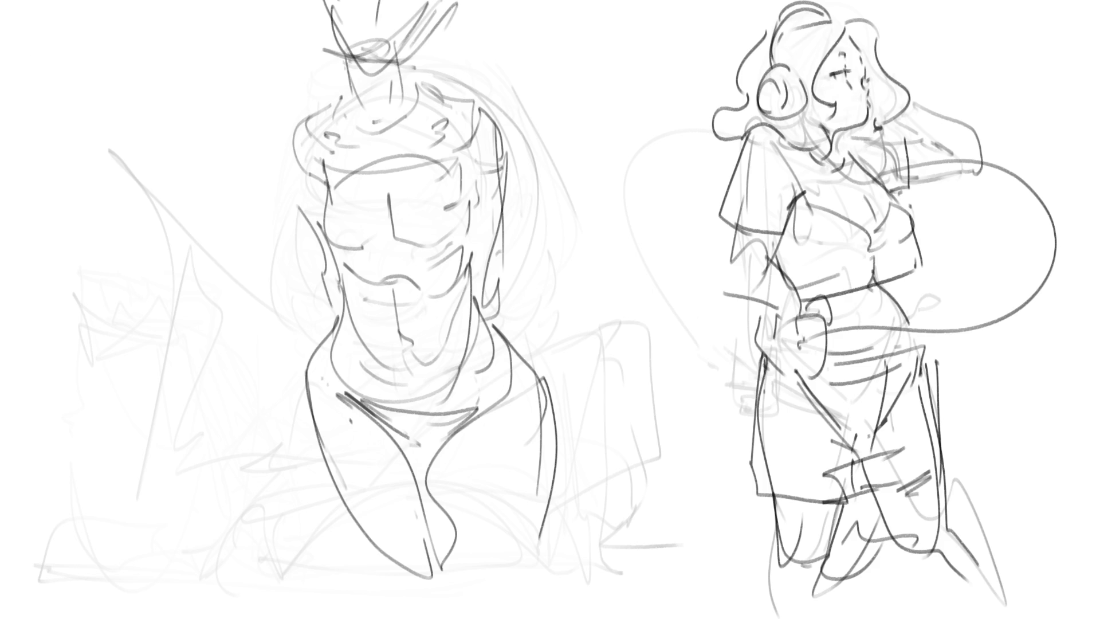
{"action": "key", "text": "e"}
{"action": "mouse_move", "coordinate": [515, 86]}
{"action": "left_mouse_down"}
{"action": "mouse_move", "coordinate": [467, 74]}
{"action": "mouse_move", "coordinate": [369, 123]}
{"action": "mouse_move", "coordinate": [453, 464]}
{"action": "mouse_move", "coordinate": [405, 552]}
{"action": "mouse_move", "coordinate": [503, 466]}
{"action": "mouse_move", "coordinate": [398, 290]}
{"action": "mouse_move", "coordinate": [425, 320]}
{"action": "left_mouse_up"}
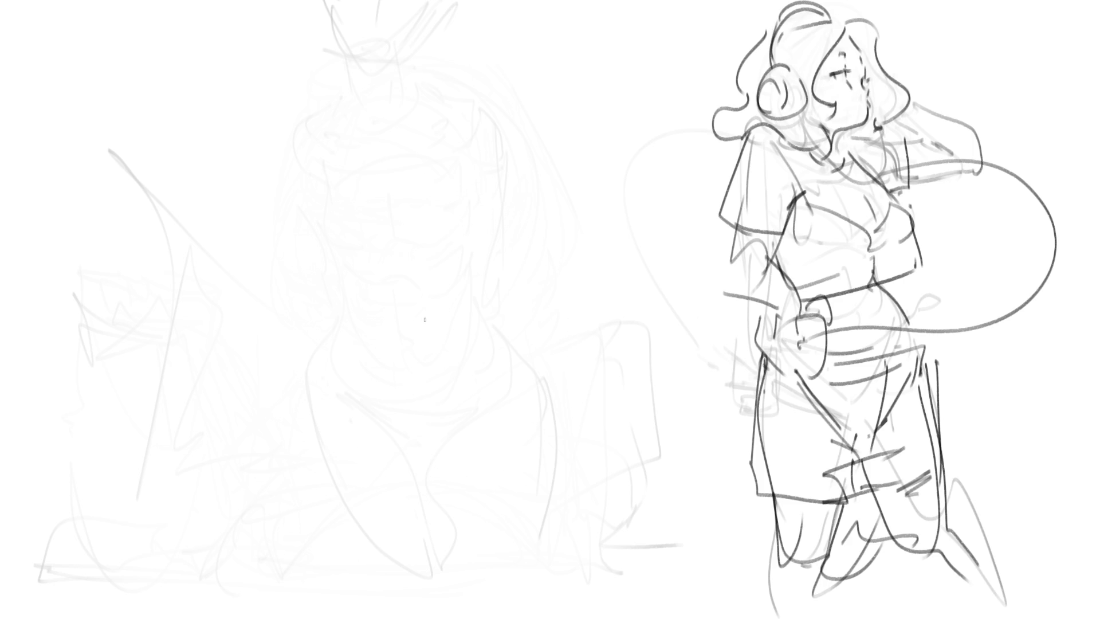
Step: Pencil a tall hat-like cylinder on the head, redrawing its sides, top and base and firming its edges
{"action": "left_click_drag", "start_coordinate": [354, 81], "coordinate": [352, 122]}
{"action": "mouse_move", "coordinate": [375, 66]}
{"action": "left_mouse_down"}
{"action": "mouse_move", "coordinate": [412, 111]}
{"action": "mouse_move", "coordinate": [371, 146]}
{"action": "mouse_move", "coordinate": [395, 153]}
{"action": "left_mouse_up"}
{"action": "left_click_drag", "start_coordinate": [435, 68], "coordinate": [435, 137]}
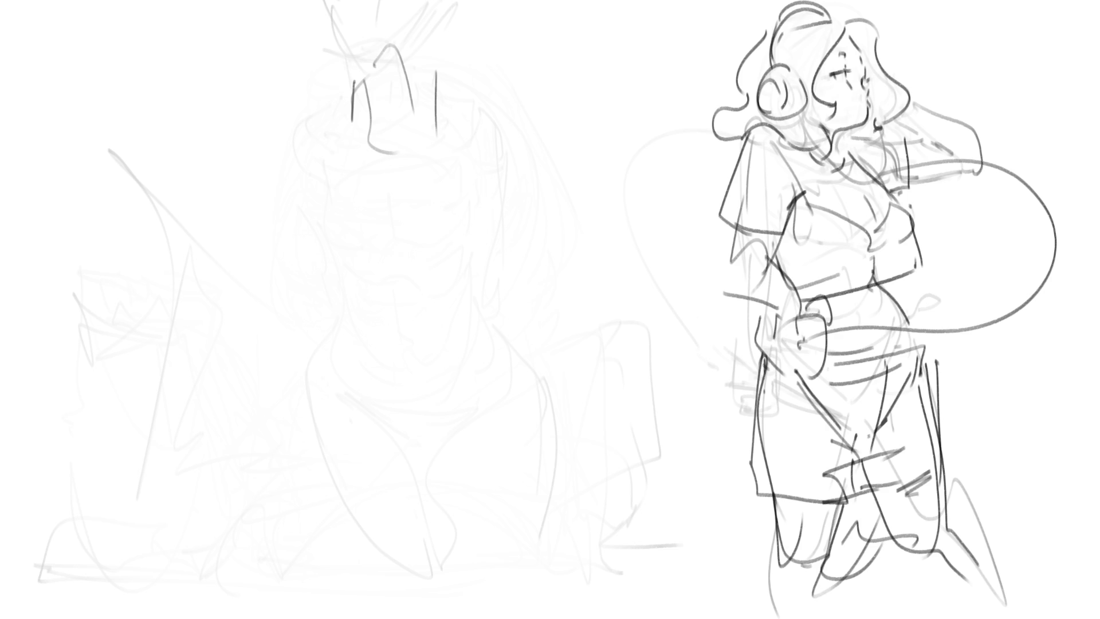
{"action": "left_click_drag", "start_coordinate": [374, 50], "coordinate": [361, 140]}
{"action": "mouse_move", "coordinate": [353, 86]}
{"action": "left_mouse_down"}
{"action": "mouse_move", "coordinate": [412, 36]}
{"action": "mouse_move", "coordinate": [418, 150]}
{"action": "left_mouse_up"}
{"action": "left_click_drag", "start_coordinate": [350, 157], "coordinate": [401, 175]}
{"action": "left_click_drag", "start_coordinate": [364, 159], "coordinate": [426, 187]}
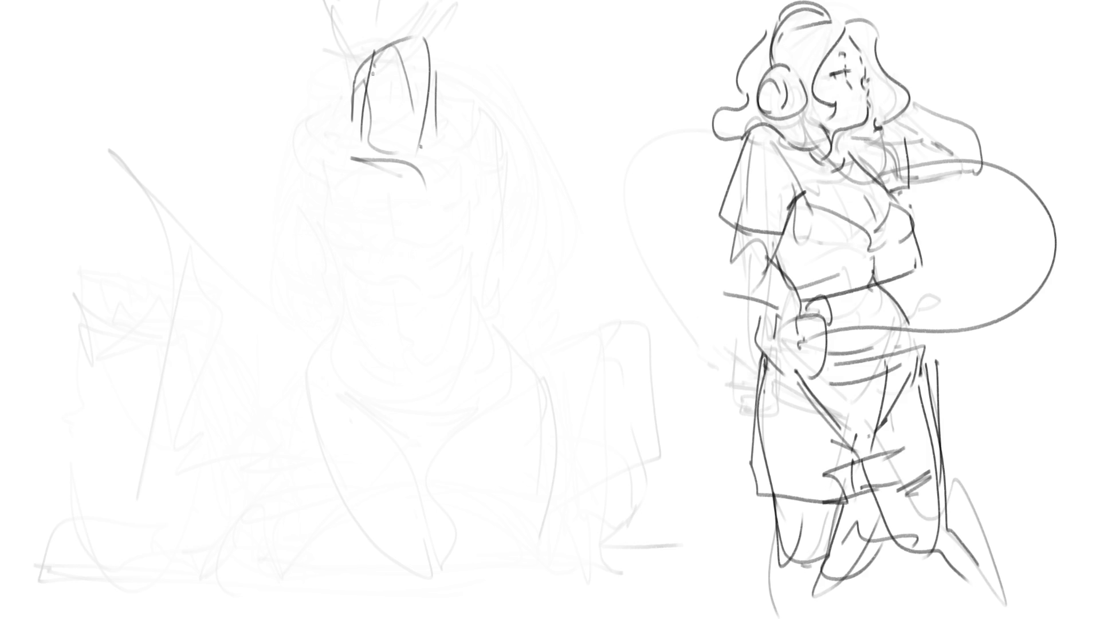
{"action": "left_click_drag", "start_coordinate": [360, 59], "coordinate": [408, 171]}
{"action": "left_click_drag", "start_coordinate": [437, 58], "coordinate": [417, 181]}
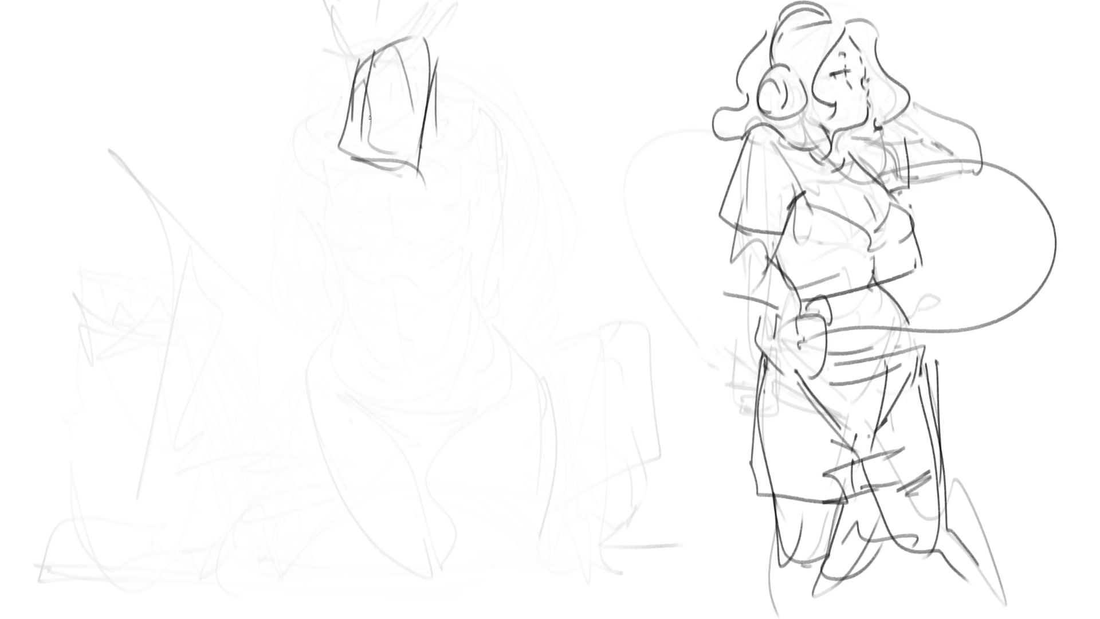
Step: Sketch loose diagonal strokes and a large arc across the kneeling figure's torso
{"action": "left_click_drag", "start_coordinate": [435, 55], "coordinate": [396, 139]}
{"action": "left_click_drag", "start_coordinate": [442, 91], "coordinate": [406, 153]}
{"action": "left_click_drag", "start_coordinate": [352, 181], "coordinate": [309, 211]}
{"action": "mouse_move", "coordinate": [315, 108]}
{"action": "left_mouse_down"}
{"action": "mouse_move", "coordinate": [381, 161]}
{"action": "mouse_move", "coordinate": [410, 211]}
{"action": "left_mouse_up"}
{"action": "mouse_move", "coordinate": [349, 143]}
{"action": "left_mouse_down"}
{"action": "mouse_move", "coordinate": [270, 99]}
{"action": "mouse_move", "coordinate": [232, 228]}
{"action": "left_mouse_up"}
{"action": "mouse_move", "coordinate": [232, 228]}
{"action": "left_mouse_down"}
{"action": "mouse_move", "coordinate": [350, 183]}
{"action": "mouse_move", "coordinate": [438, 219]}
{"action": "left_mouse_up"}
Step: Add light curved construction strokes around the figure's shoulder
{"action": "mouse_move", "coordinate": [421, 169]}
{"action": "left_mouse_down"}
{"action": "mouse_move", "coordinate": [440, 212]}
{"action": "mouse_move", "coordinate": [488, 221]}
{"action": "left_mouse_up"}
{"action": "left_click_drag", "start_coordinate": [338, 81], "coordinate": [366, 114]}
{"action": "mouse_move", "coordinate": [332, 113]}
{"action": "left_mouse_down"}
{"action": "mouse_move", "coordinate": [471, 213]}
{"action": "mouse_move", "coordinate": [488, 247]}
{"action": "left_mouse_up"}
{"action": "left_click_drag", "start_coordinate": [461, 192], "coordinate": [476, 283]}
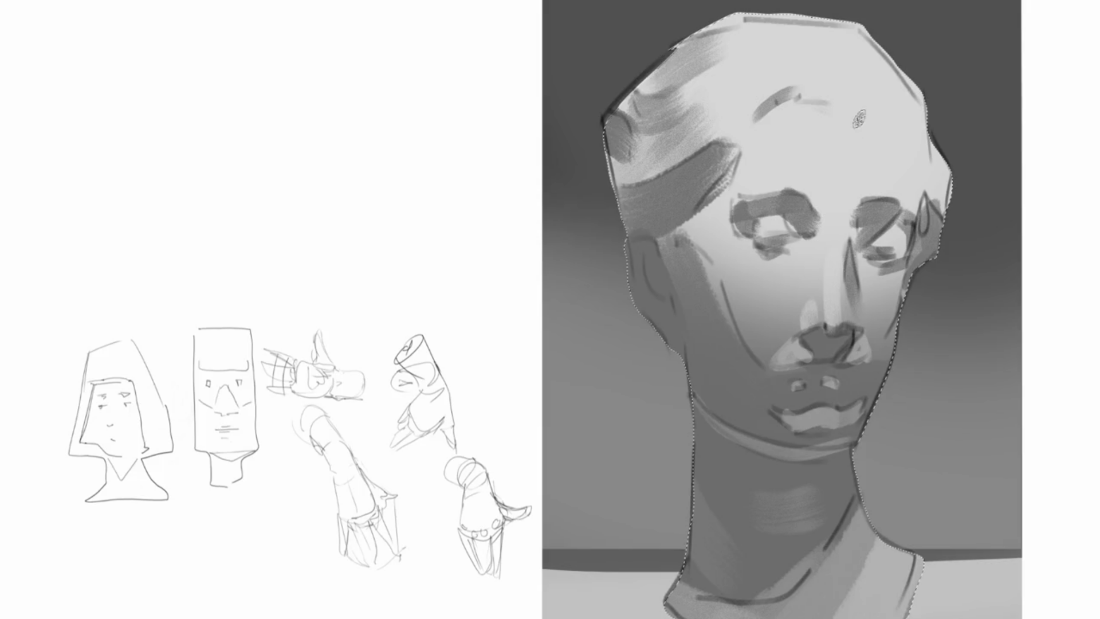
Step: Paint a curved stroke above the brow and a grey right-temple stroke, then enlarge the brush and zoom out
{"action": "left_click_drag", "start_coordinate": [820, 92], "coordinate": [887, 89]}
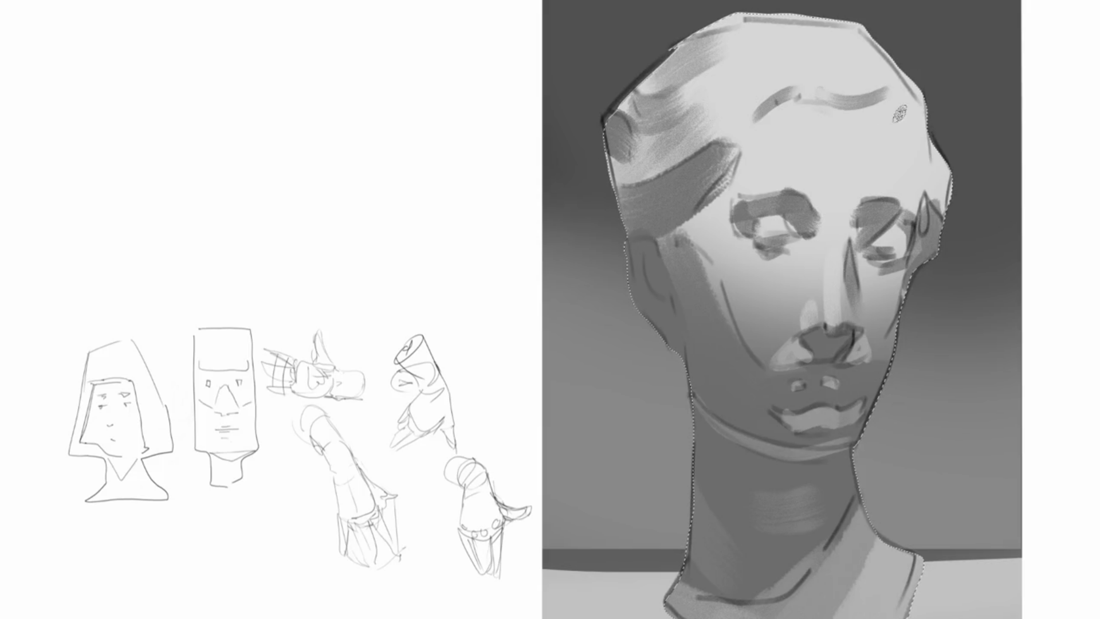
{"action": "mouse_move", "coordinate": [888, 129]}
{"action": "left_mouse_down"}
{"action": "mouse_move", "coordinate": [923, 110]}
{"action": "mouse_move", "coordinate": [940, 197]}
{"action": "left_mouse_up"}
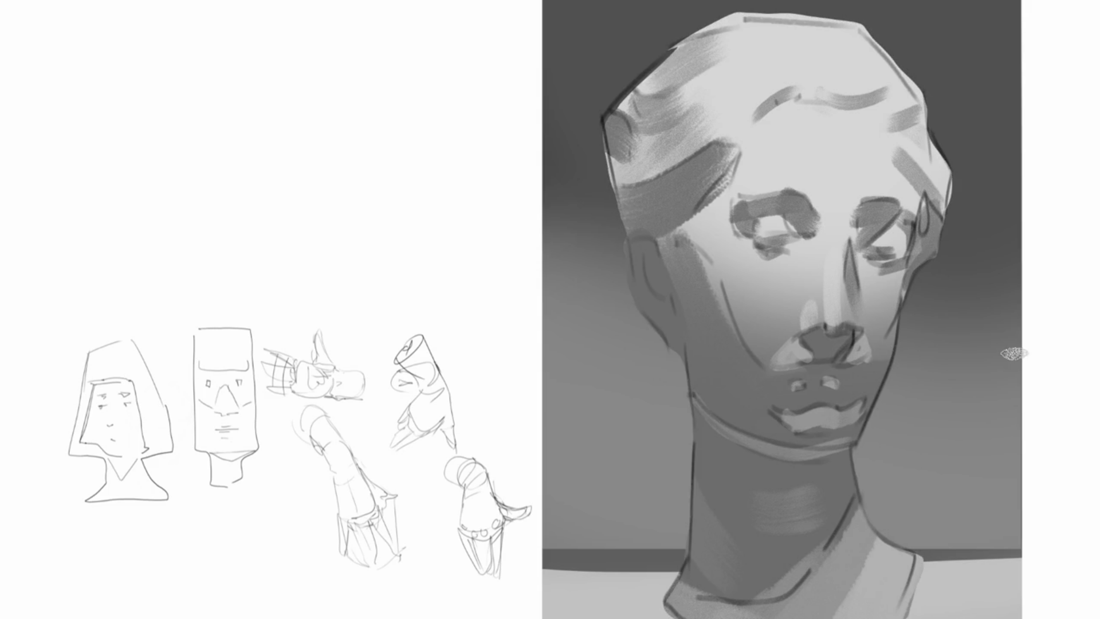
{"action": "key", "text": "ctrl+d"}
{"action": "key", "text": "ctrl+z"}
{"action": "mouse_move", "coordinate": [535, 140]}
{"action": "left_mouse_down"}
{"action": "mouse_move", "coordinate": [530, 129]}
{"action": "mouse_move", "coordinate": [478, 251]}
{"action": "left_mouse_up"}
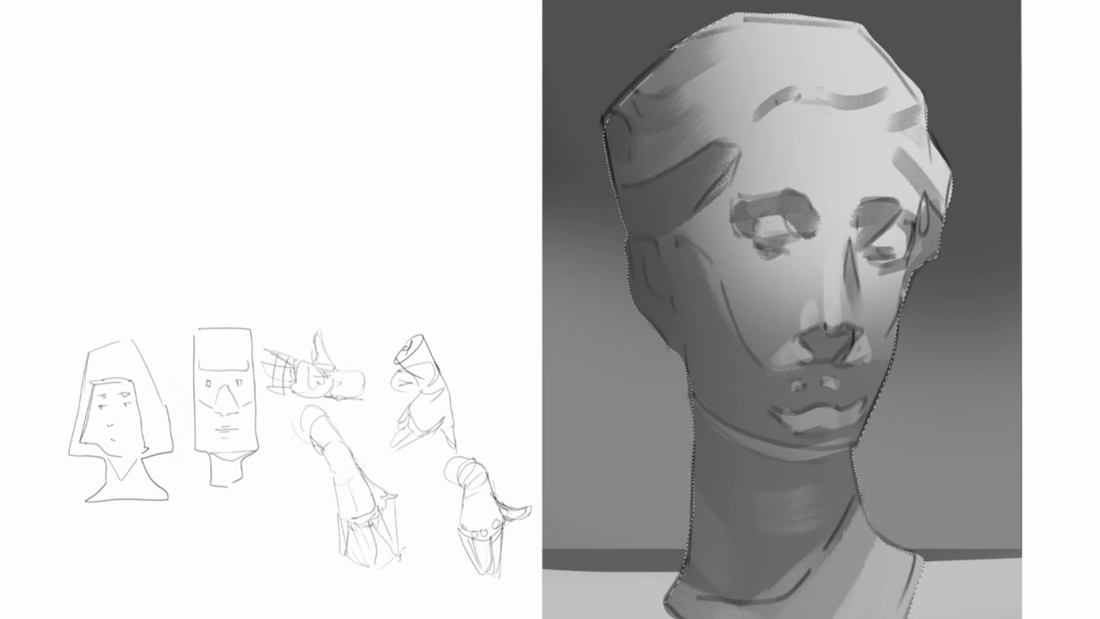
{"action": "key", "text": "ctrl+minus"}
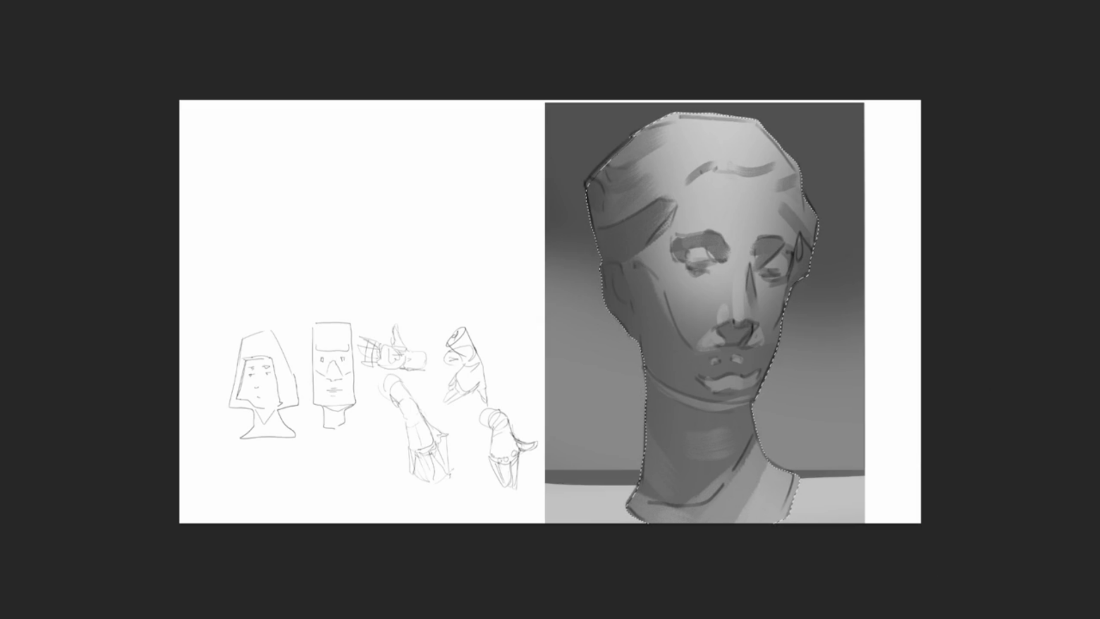
Step: Lighten and smooth the forehead with one broad soft pass, adjusting brush size and selection outline display
{"action": "left_click_drag", "start_coordinate": [710, 74], "coordinate": [716, 189]}
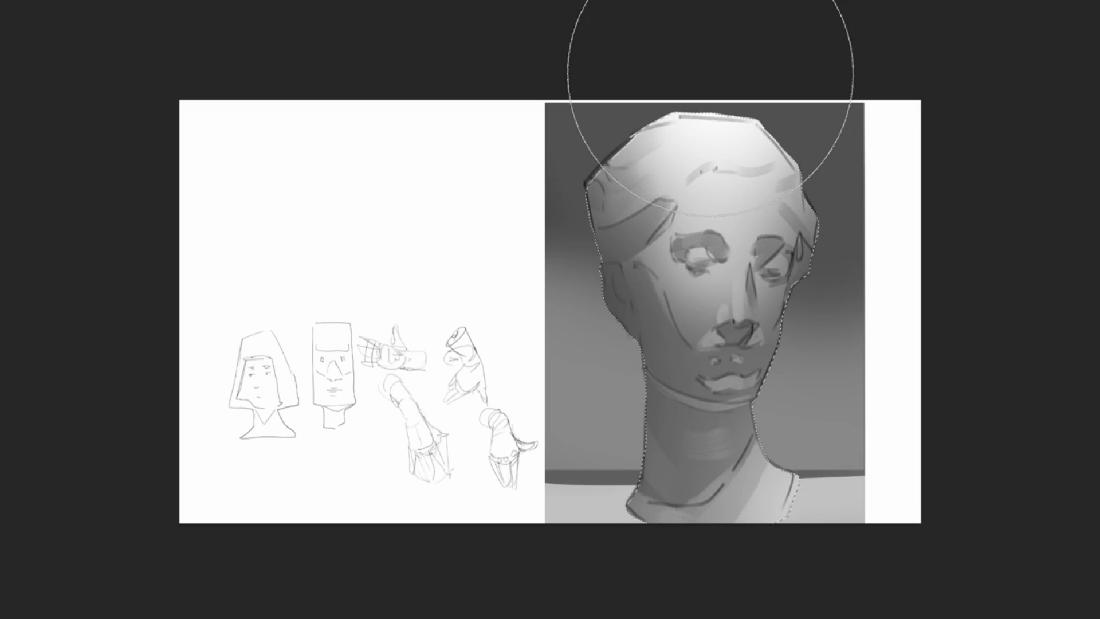
{"action": "key", "text": "bracketright"}
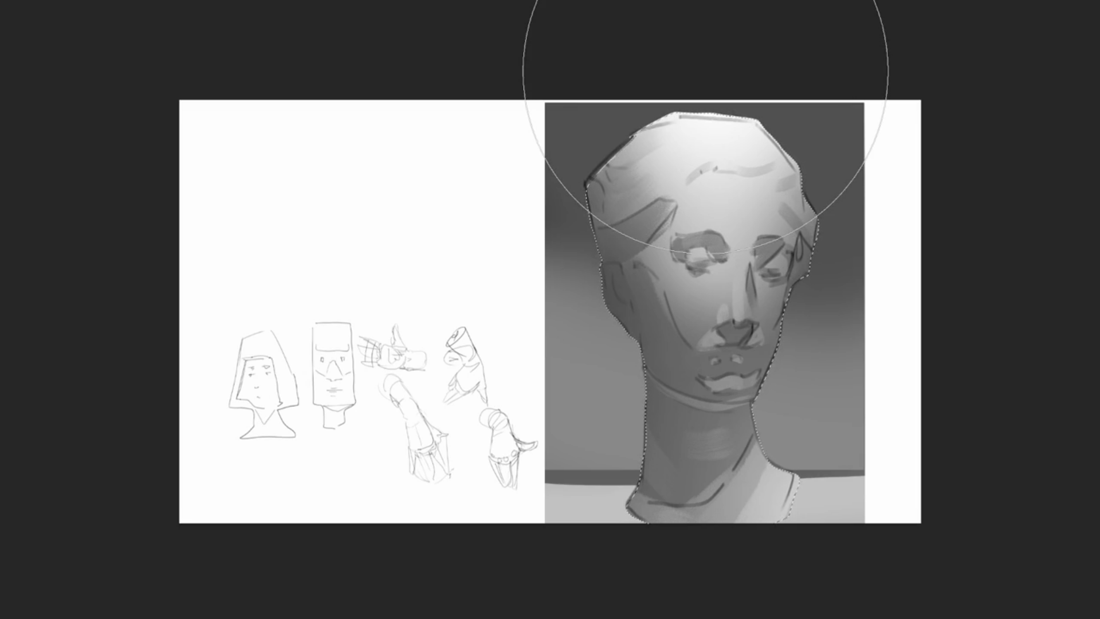
{"action": "key", "text": "bracketleft"}
{"action": "key", "text": "bracketleft"}
{"action": "key", "text": "bracketleft"}
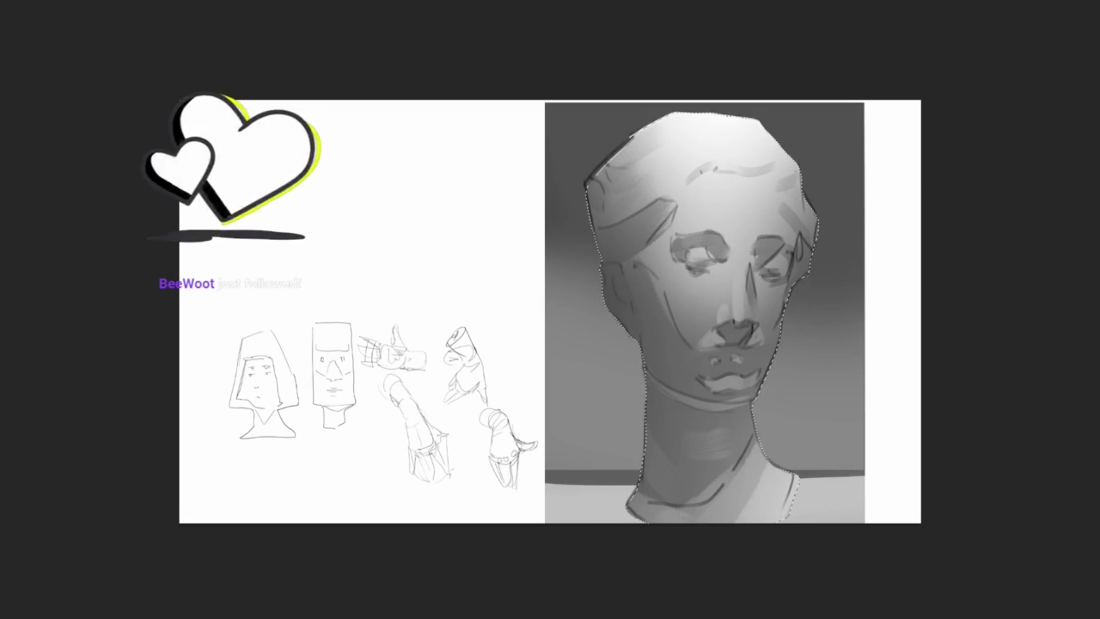
{"action": "key", "text": "ctrl+d"}
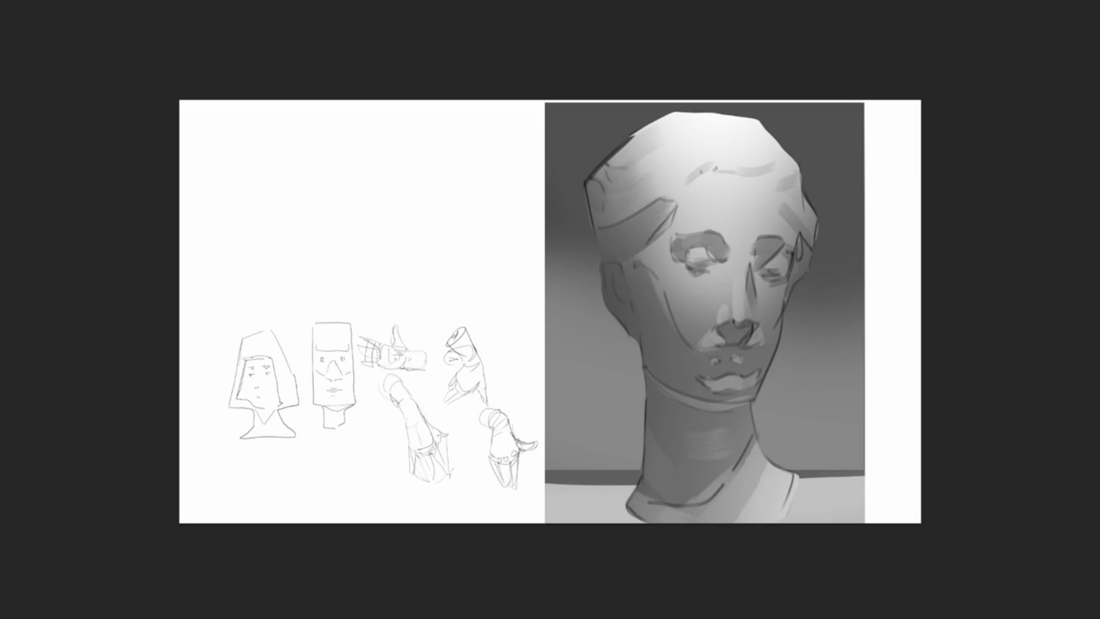
{"action": "key", "text": "ctrl+h"}
{"action": "key", "text": "ctrl+h"}
{"action": "key", "text": "bracketright"}
{"action": "key", "text": "bracketright"}
{"action": "key", "text": "bracketright"}
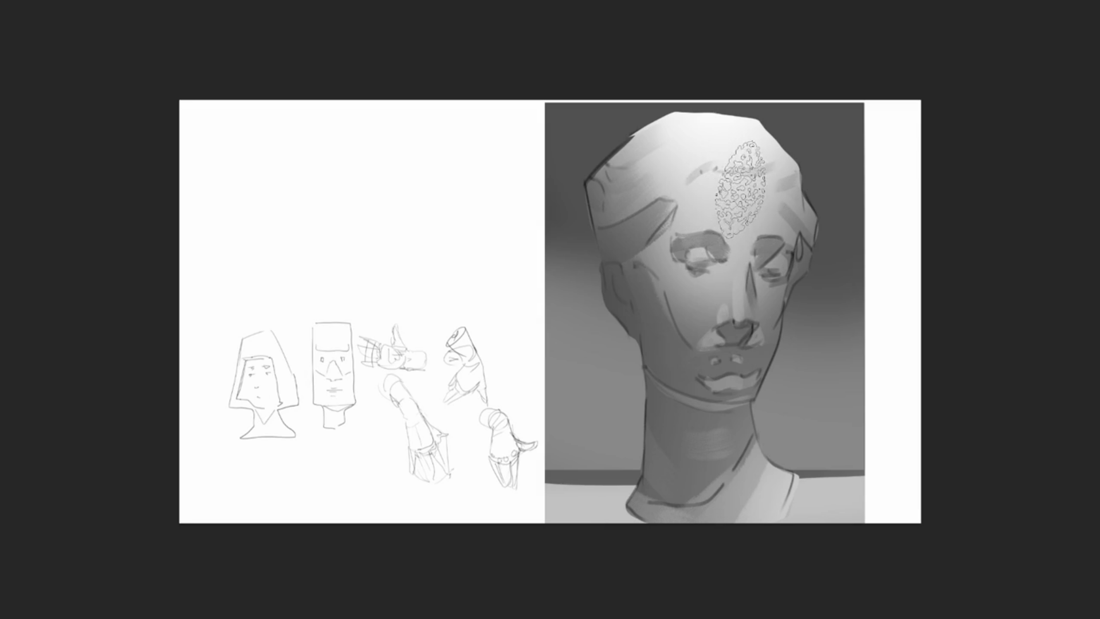
Step: With a tiny textured brush, dab lighter highlights on the forehead and undo the bright horizontal stroke
{"action": "key", "text": "bracketleft"}
{"action": "key", "text": "bracketleft"}
{"action": "key", "text": "bracketleft"}
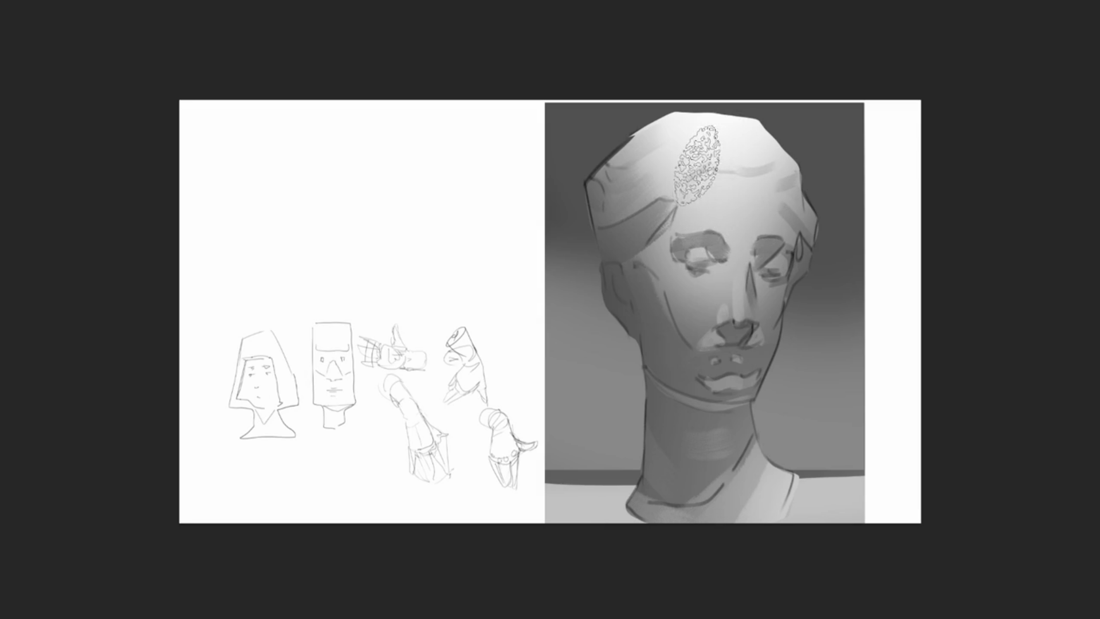
{"action": "mouse_move", "coordinate": [690, 164]}
{"action": "left_mouse_down"}
{"action": "mouse_move", "coordinate": [679, 152]}
{"action": "mouse_move", "coordinate": [727, 131]}
{"action": "left_mouse_up"}
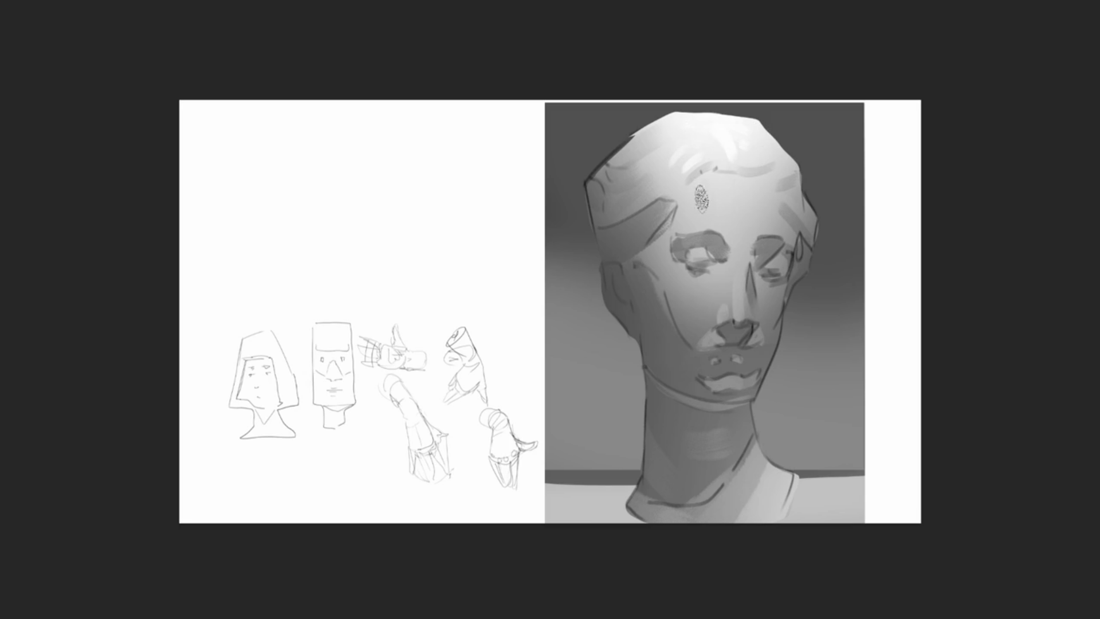
{"action": "left_click_drag", "start_coordinate": [698, 198], "coordinate": [728, 195]}
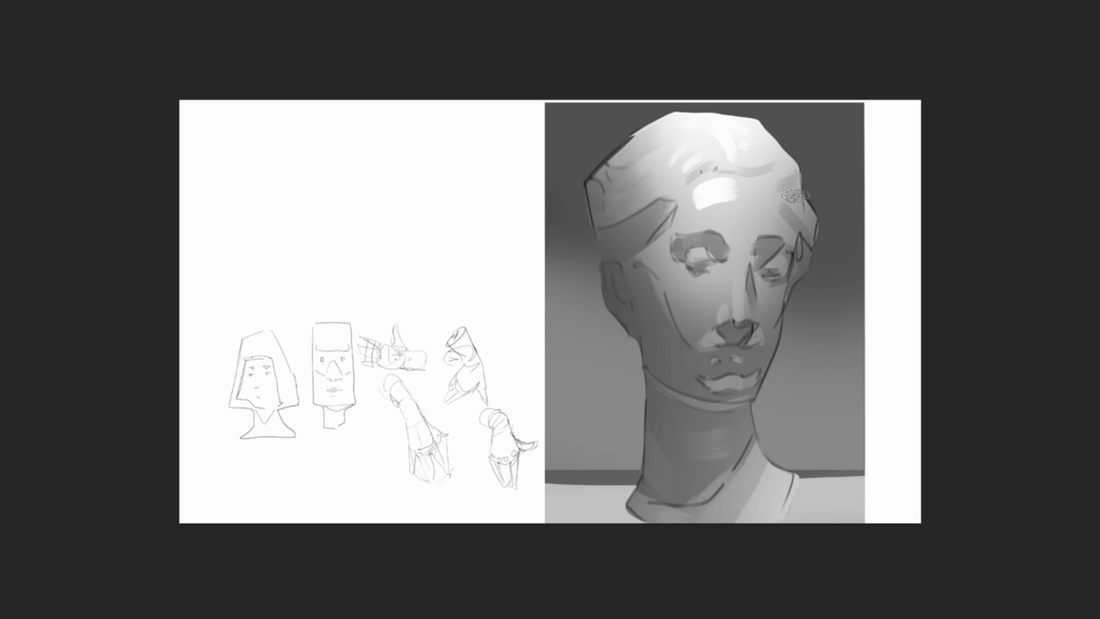
{"action": "key", "text": "ctrl+z"}
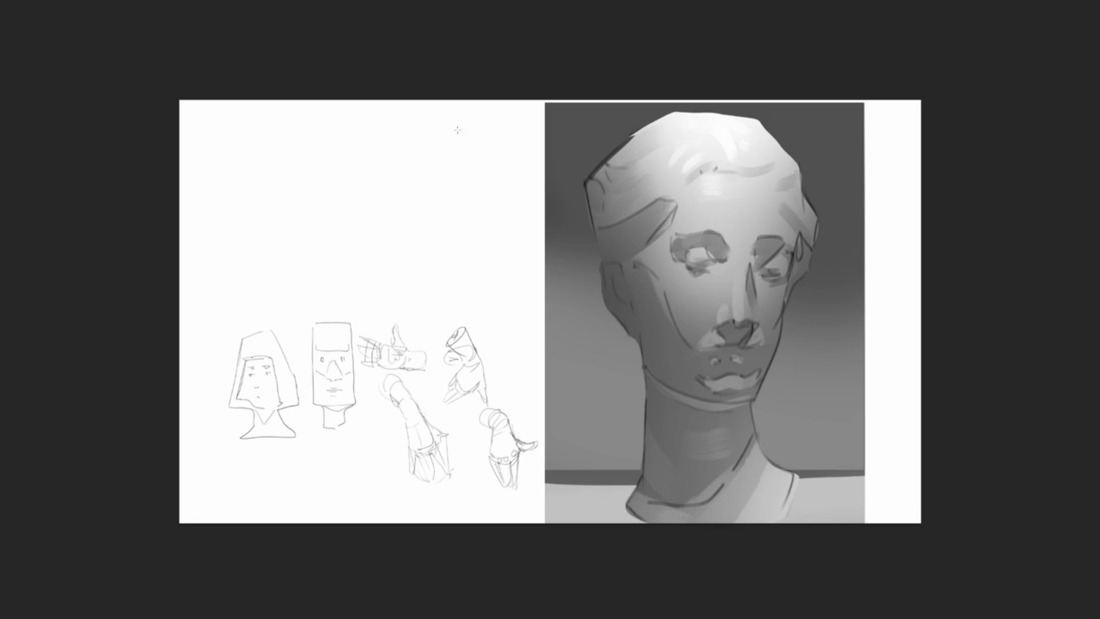
Step: Drag a rectangular marquee selection around the whole right-hand head painting
{"action": "left_click_drag", "start_coordinate": [546, 102], "coordinate": [865, 530]}
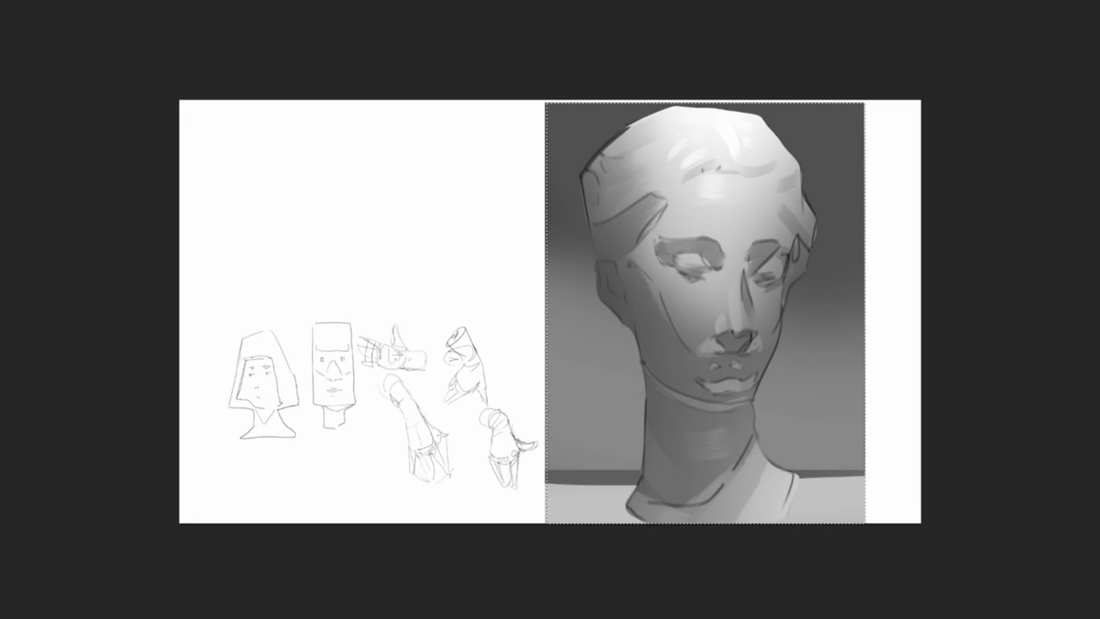
Step: Clear the selection, then brush dark shadow planes on the temple, cheek and jaw, and darken the lip line
{"action": "key", "text": "ctrl+d"}
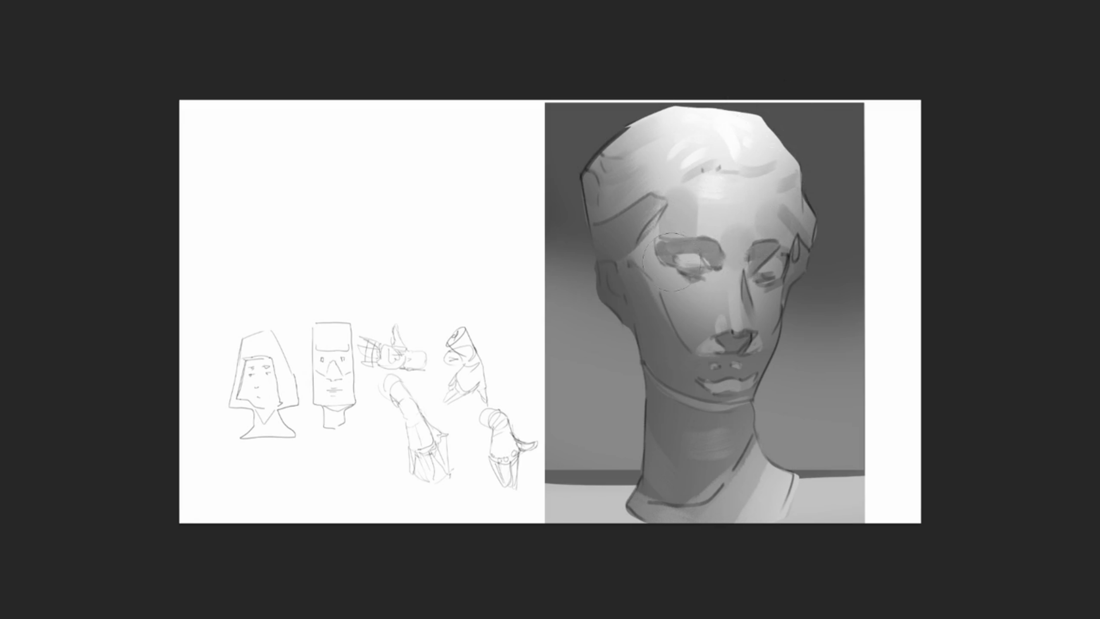
{"action": "left_click_drag", "start_coordinate": [633, 246], "coordinate": [639, 283]}
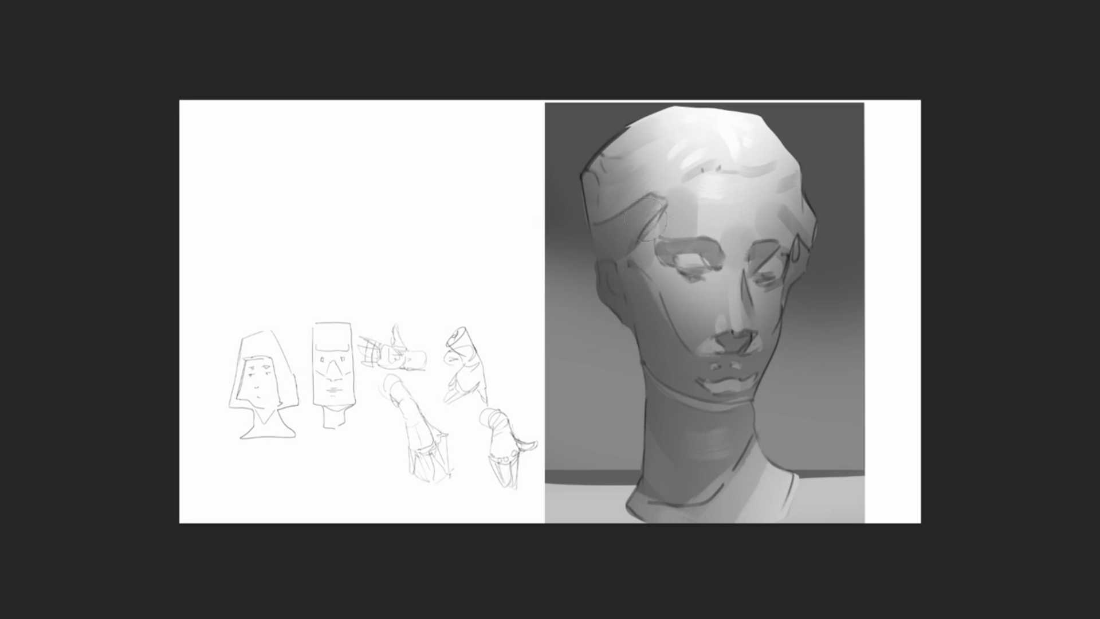
{"action": "left_click_drag", "start_coordinate": [619, 229], "coordinate": [602, 290]}
{"action": "left_click_drag", "start_coordinate": [599, 235], "coordinate": [659, 198]}
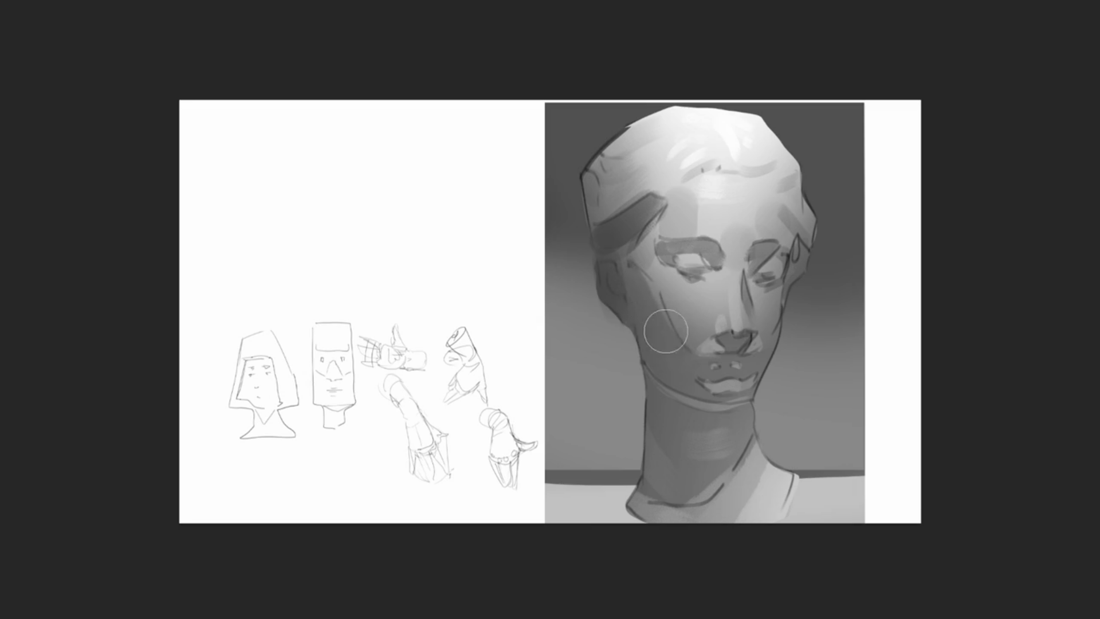
{"action": "mouse_move", "coordinate": [647, 318]}
{"action": "left_mouse_down"}
{"action": "mouse_move", "coordinate": [625, 258]}
{"action": "mouse_move", "coordinate": [694, 395]}
{"action": "left_mouse_up"}
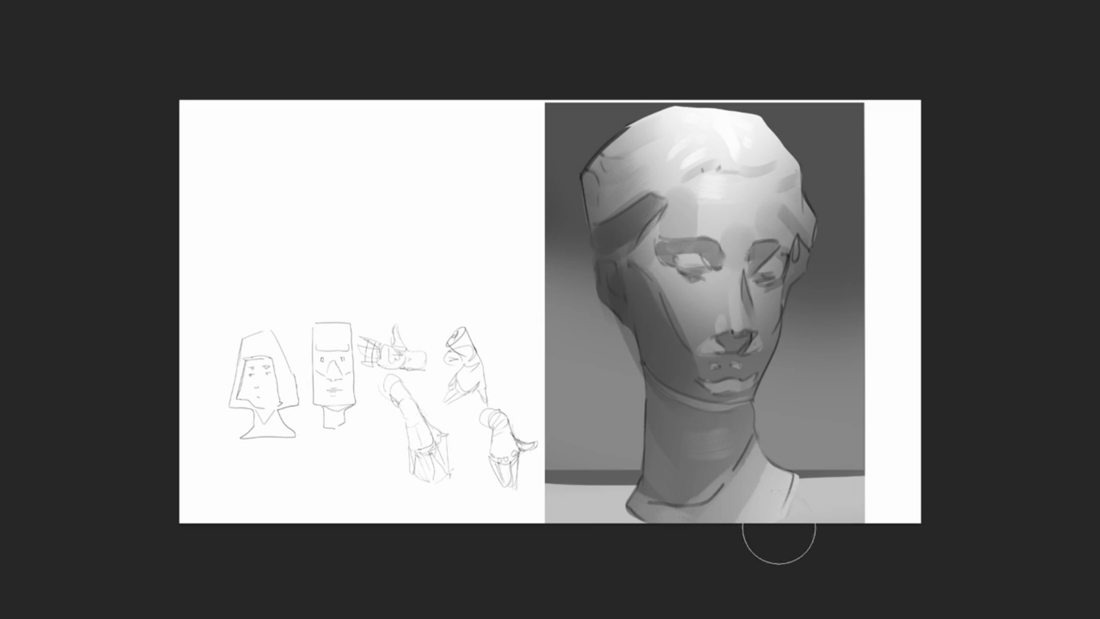
{"action": "mouse_move", "coordinate": [630, 309]}
{"action": "left_mouse_down"}
{"action": "mouse_move", "coordinate": [659, 344]}
{"action": "mouse_move", "coordinate": [633, 275]}
{"action": "mouse_move", "coordinate": [642, 321]}
{"action": "mouse_move", "coordinate": [704, 330]}
{"action": "left_mouse_up"}
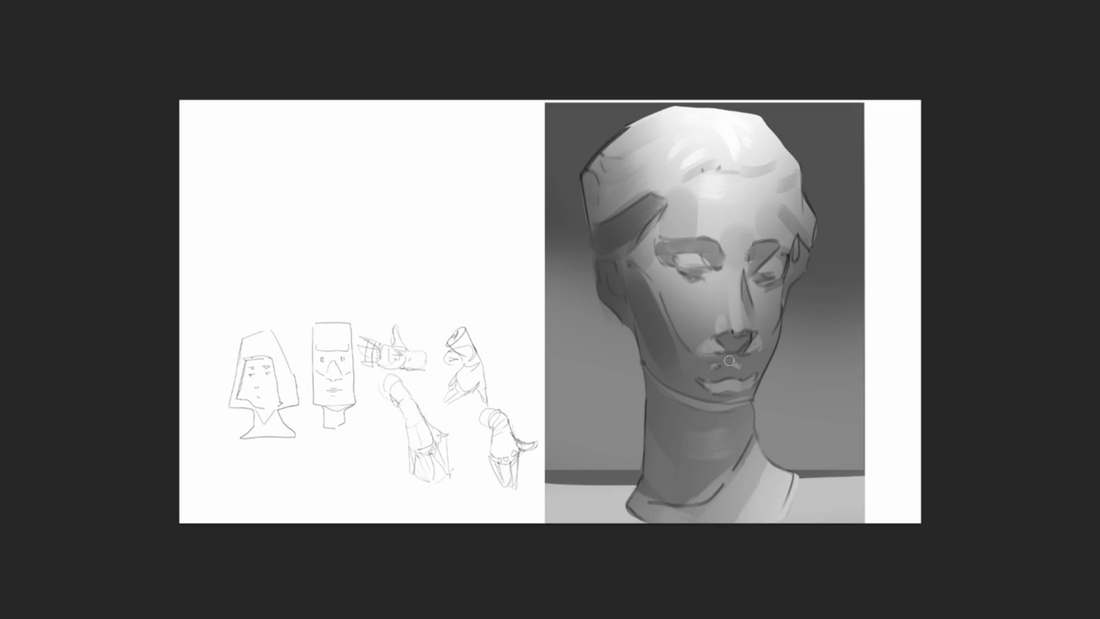
{"action": "left_click_drag", "start_coordinate": [704, 363], "coordinate": [745, 362]}
Step: Darken the underside of the nose, the nostril shadows and the right jawline
{"action": "left_click", "coordinate": [728, 339]}
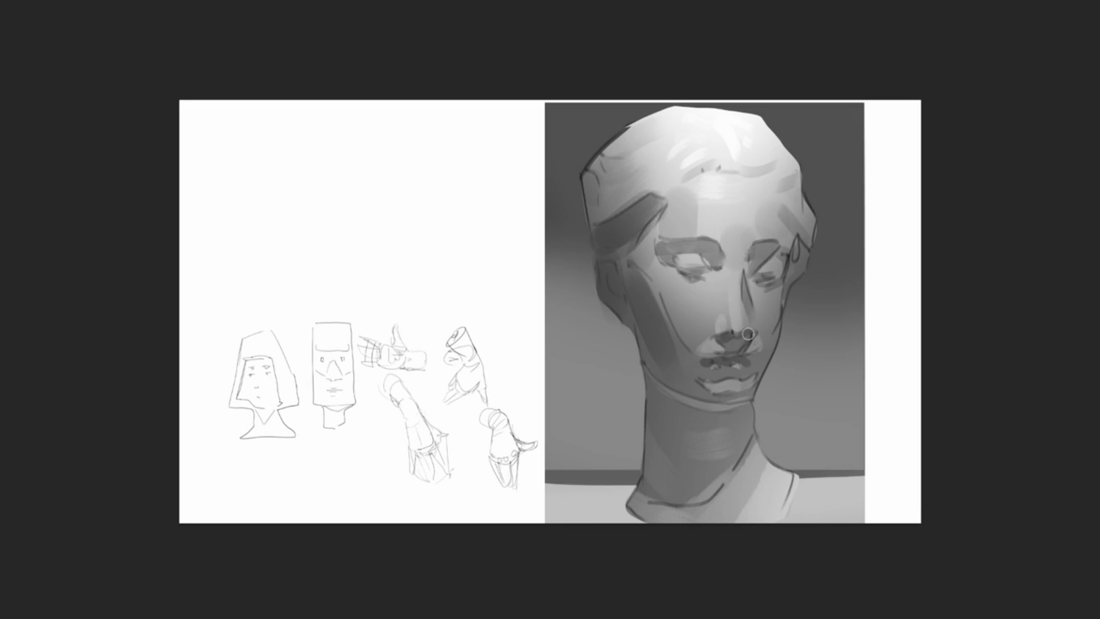
{"action": "mouse_move", "coordinate": [744, 349]}
{"action": "left_mouse_down"}
{"action": "mouse_move", "coordinate": [728, 344]}
{"action": "mouse_move", "coordinate": [745, 340]}
{"action": "mouse_move", "coordinate": [745, 321]}
{"action": "left_mouse_up"}
{"action": "left_click_drag", "start_coordinate": [779, 326], "coordinate": [756, 373]}
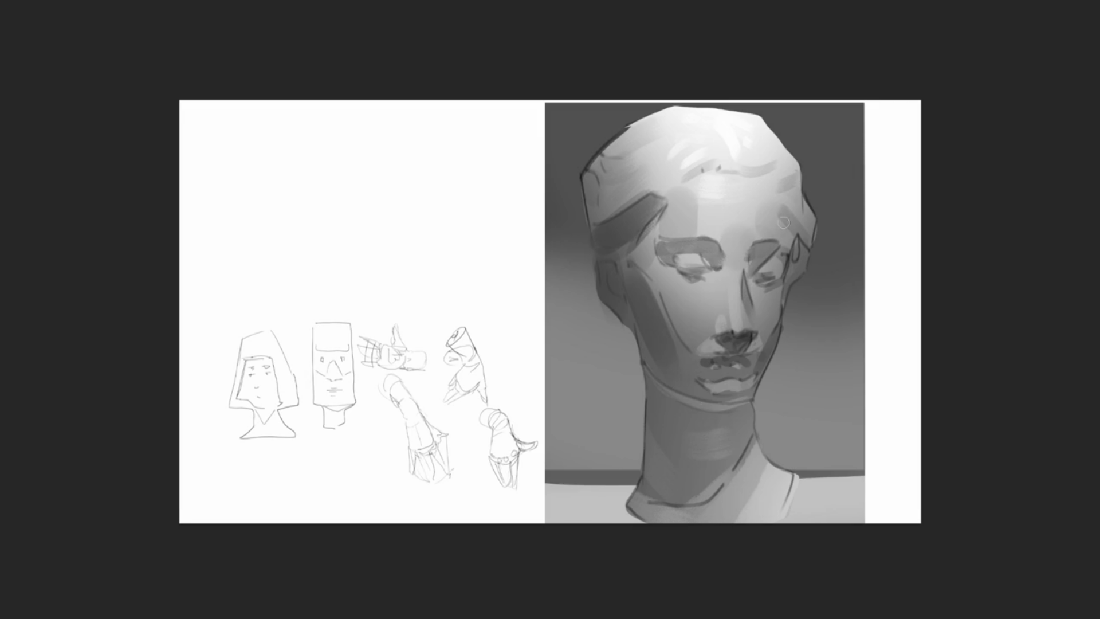
{"action": "key", "text": "bracketright"}
{"action": "key", "text": "bracketright"}
Step: Deepen both eye sockets, darken the right cheek edge, and add a dark stroke on the left temple band
{"action": "left_click_drag", "start_coordinate": [778, 245], "coordinate": [742, 283]}
{"action": "mouse_move", "coordinate": [758, 270]}
{"action": "left_mouse_down"}
{"action": "mouse_move", "coordinate": [768, 244]}
{"action": "mouse_move", "coordinate": [758, 285]}
{"action": "left_mouse_up"}
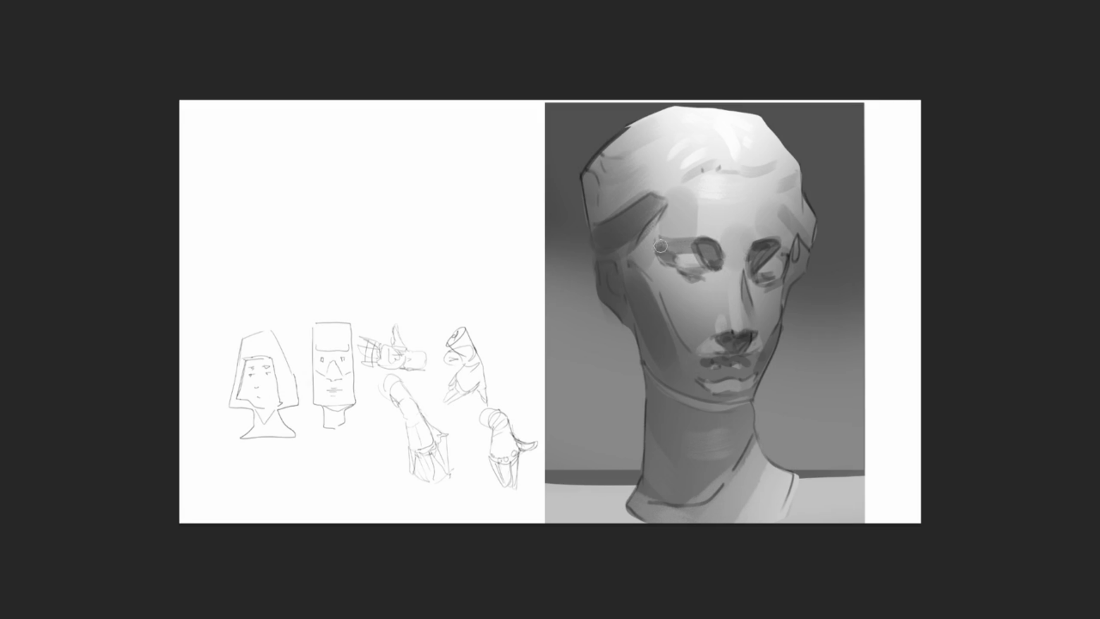
{"action": "mouse_move", "coordinate": [654, 243]}
{"action": "left_mouse_down"}
{"action": "mouse_move", "coordinate": [671, 263]}
{"action": "mouse_move", "coordinate": [659, 241]}
{"action": "mouse_move", "coordinate": [665, 258]}
{"action": "left_mouse_up"}
{"action": "left_click_drag", "start_coordinate": [703, 240], "coordinate": [691, 252]}
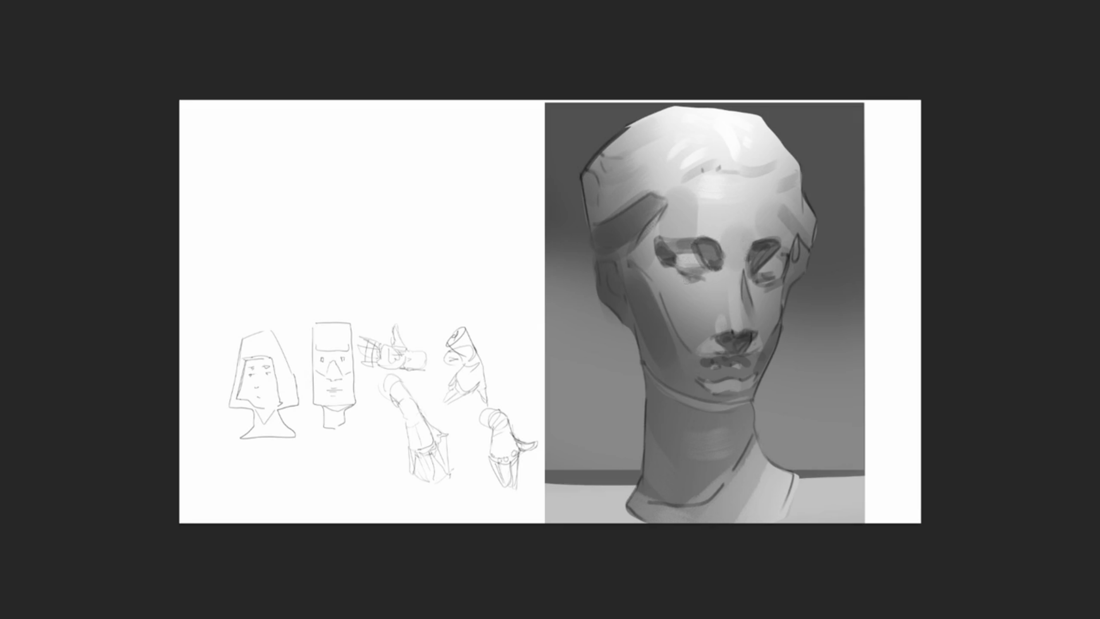
{"action": "left_click_drag", "start_coordinate": [690, 273], "coordinate": [676, 276]}
{"action": "key", "text": "ctrl+z"}
{"action": "mouse_move", "coordinate": [760, 281]}
{"action": "left_mouse_down"}
{"action": "mouse_move", "coordinate": [786, 269]}
{"action": "mouse_move", "coordinate": [788, 300]}
{"action": "left_mouse_up"}
{"action": "left_click_drag", "start_coordinate": [797, 246], "coordinate": [805, 273]}
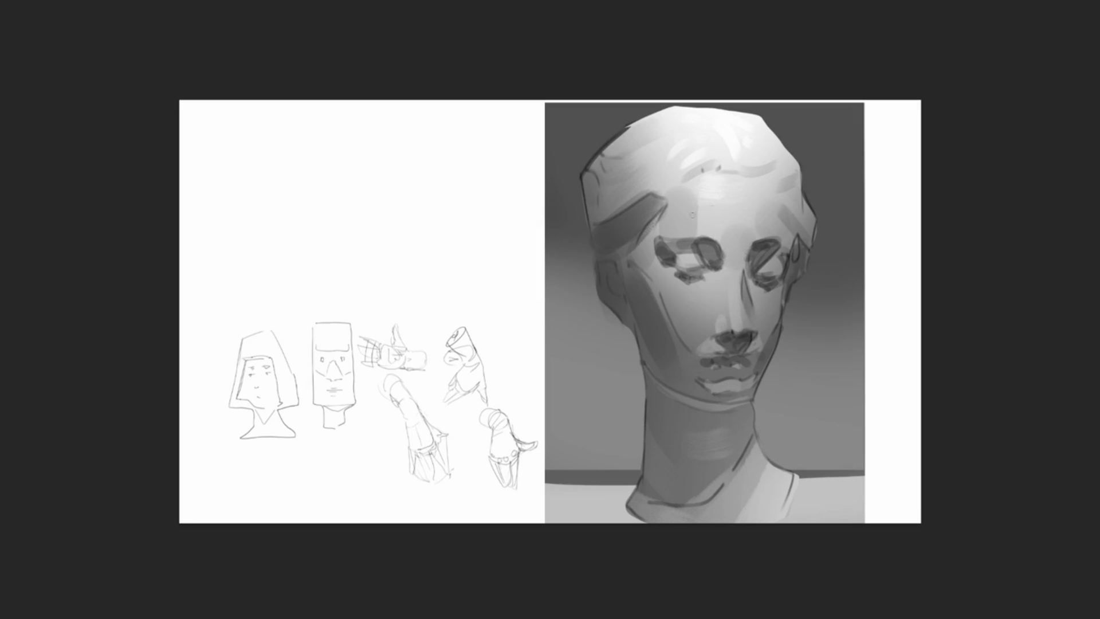
{"action": "left_click_drag", "start_coordinate": [642, 234], "coordinate": [671, 202]}
Step: With a larger brush, paint a shadow band down the left cheek and jaw, refining it with undo and redo
{"action": "key", "text": "bracketright"}
{"action": "key", "text": "bracketright"}
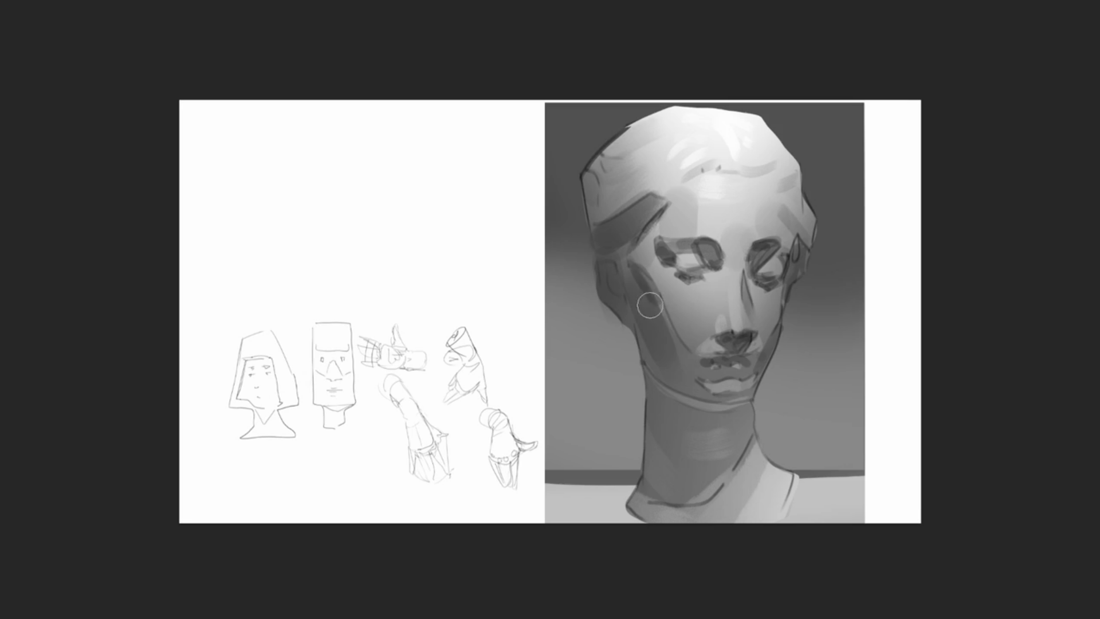
{"action": "left_click_drag", "start_coordinate": [634, 278], "coordinate": [668, 355]}
{"action": "left_click_drag", "start_coordinate": [660, 395], "coordinate": [659, 368]}
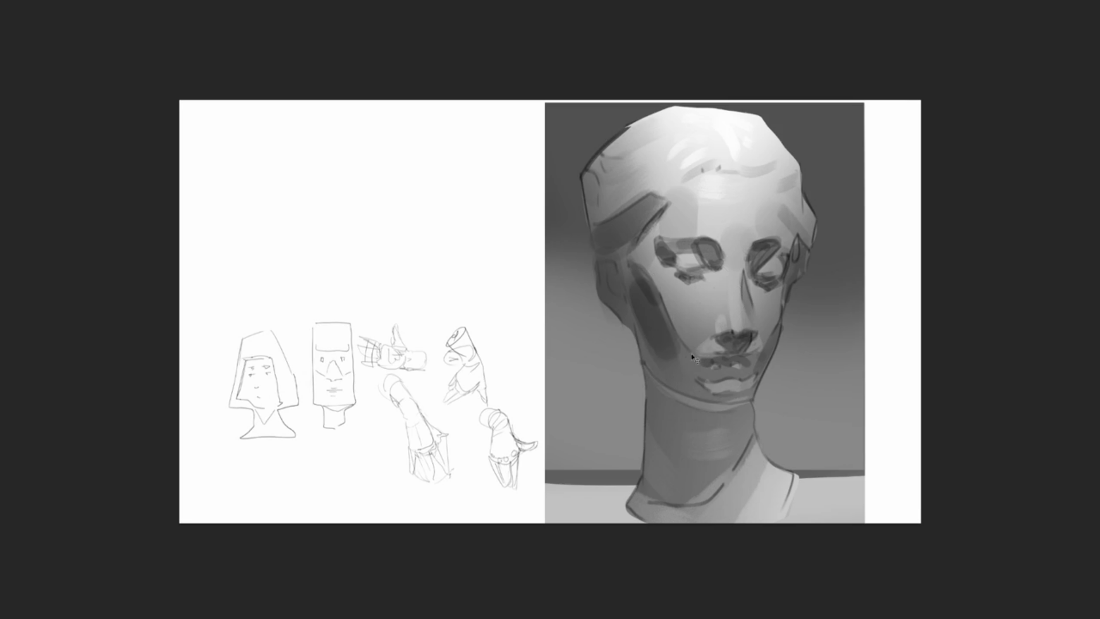
{"action": "key", "text": "ctrl+z"}
{"action": "key", "text": "ctrl+z"}
{"action": "left_click_drag", "start_coordinate": [648, 312], "coordinate": [692, 383]}
{"action": "key", "text": "ctrl+z"}
{"action": "key", "text": "ctrl+z"}
{"action": "key", "text": "ctrl+z"}
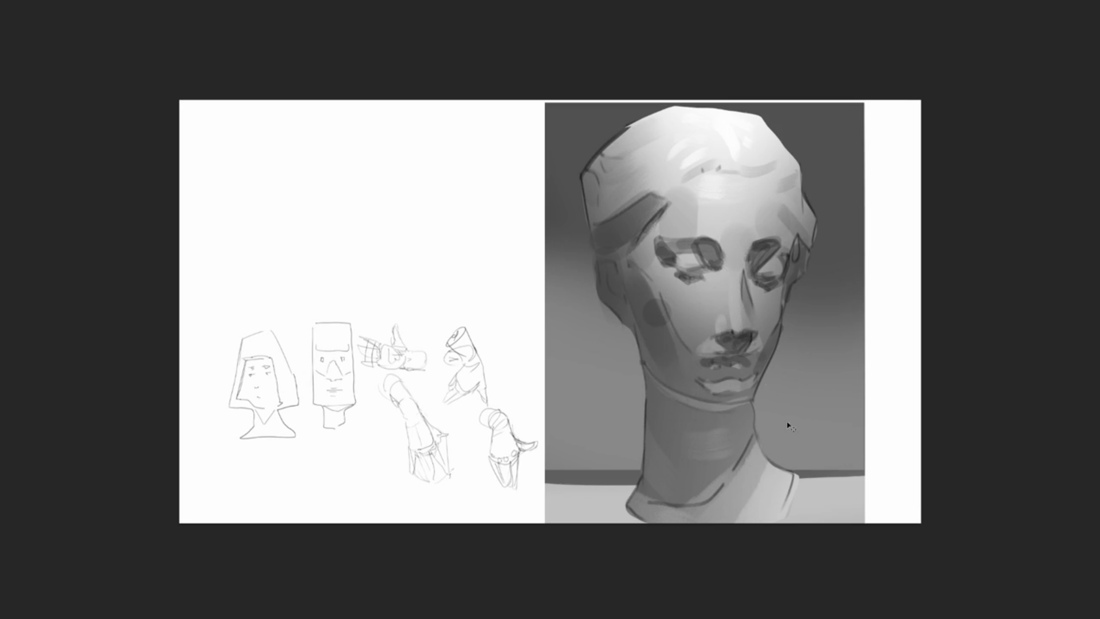
{"action": "key", "text": "ctrl+shift+z"}
{"action": "key", "text": "ctrl+shift+z"}
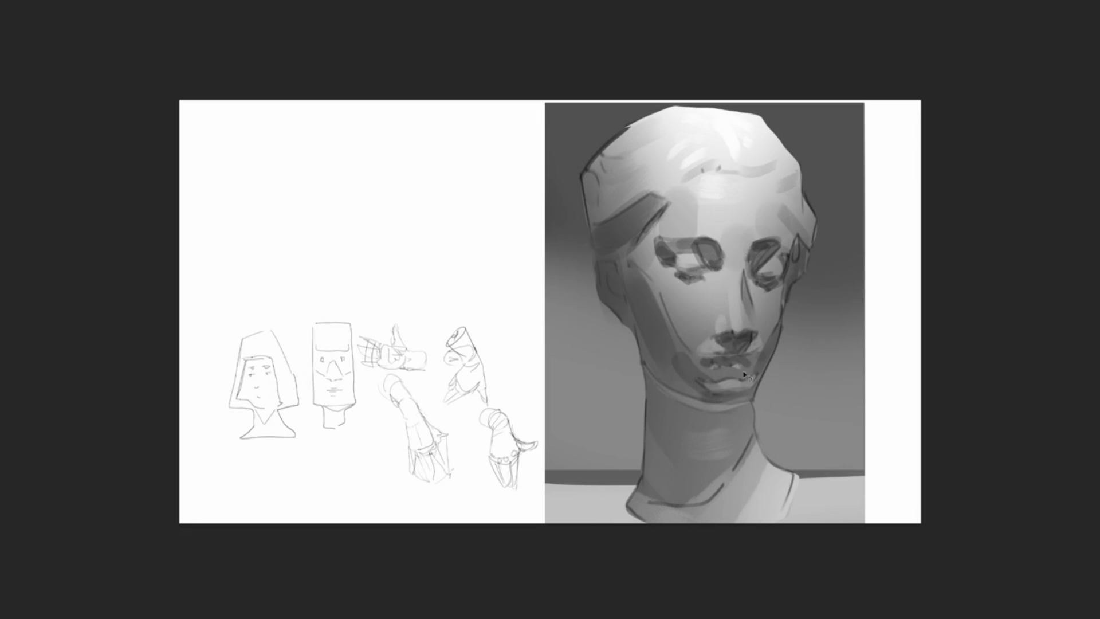
{"action": "key", "text": "ctrl+shift+z"}
{"action": "key", "text": "ctrl+z"}
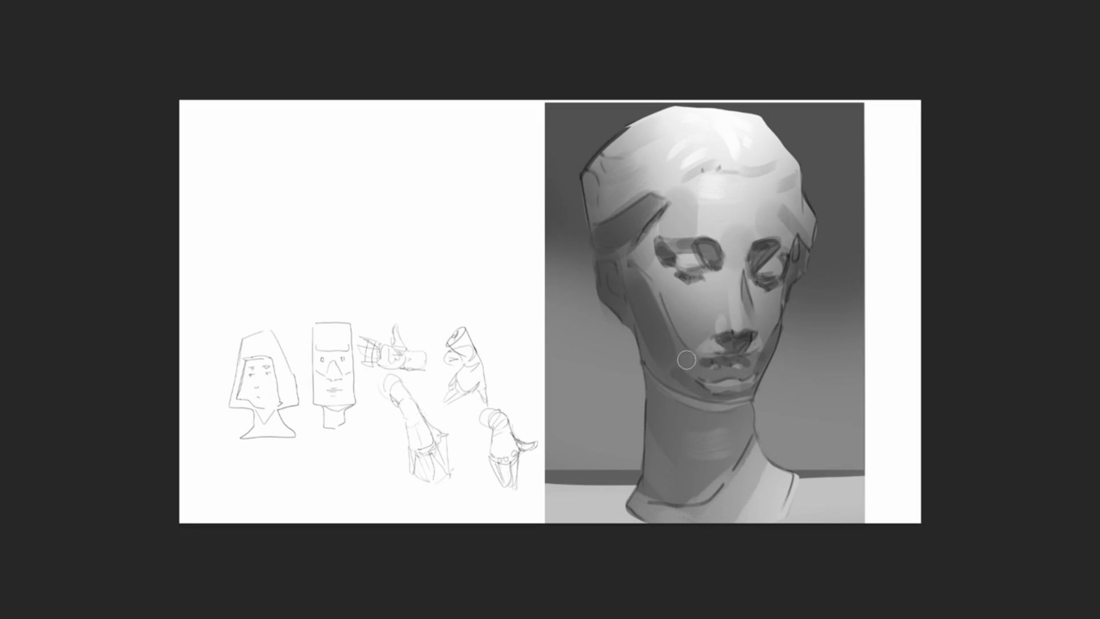
Step: Darken the lower lip, the right eye's outer corner and the shadow under the left eye
{"action": "left_click_drag", "start_coordinate": [706, 376], "coordinate": [744, 374]}
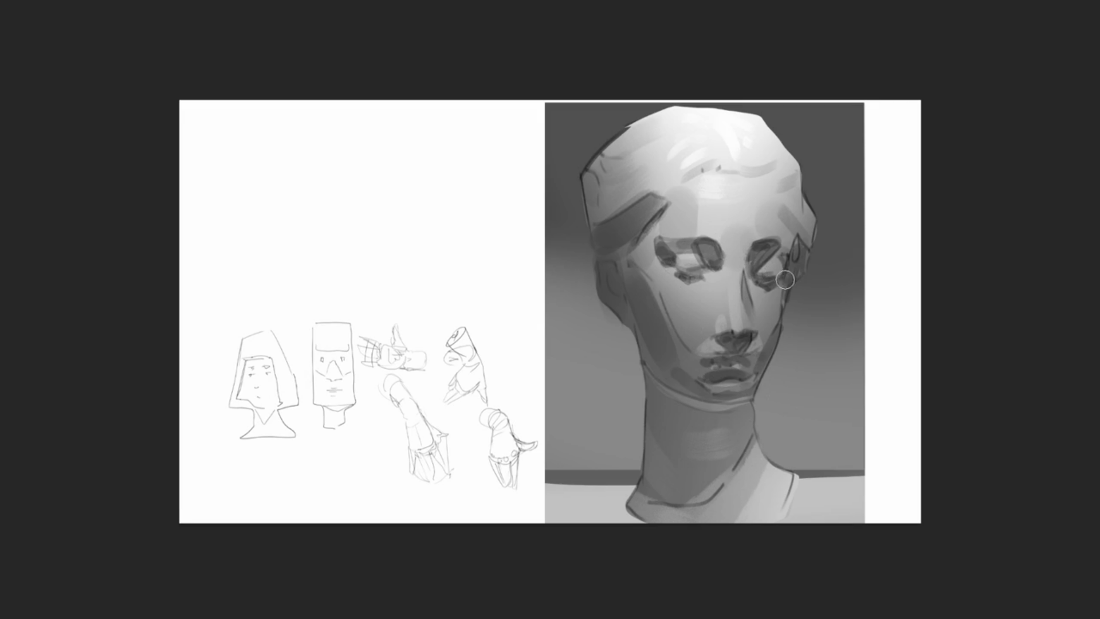
{"action": "left_click_drag", "start_coordinate": [784, 275], "coordinate": [786, 252]}
{"action": "left_click_drag", "start_coordinate": [695, 256], "coordinate": [689, 273]}
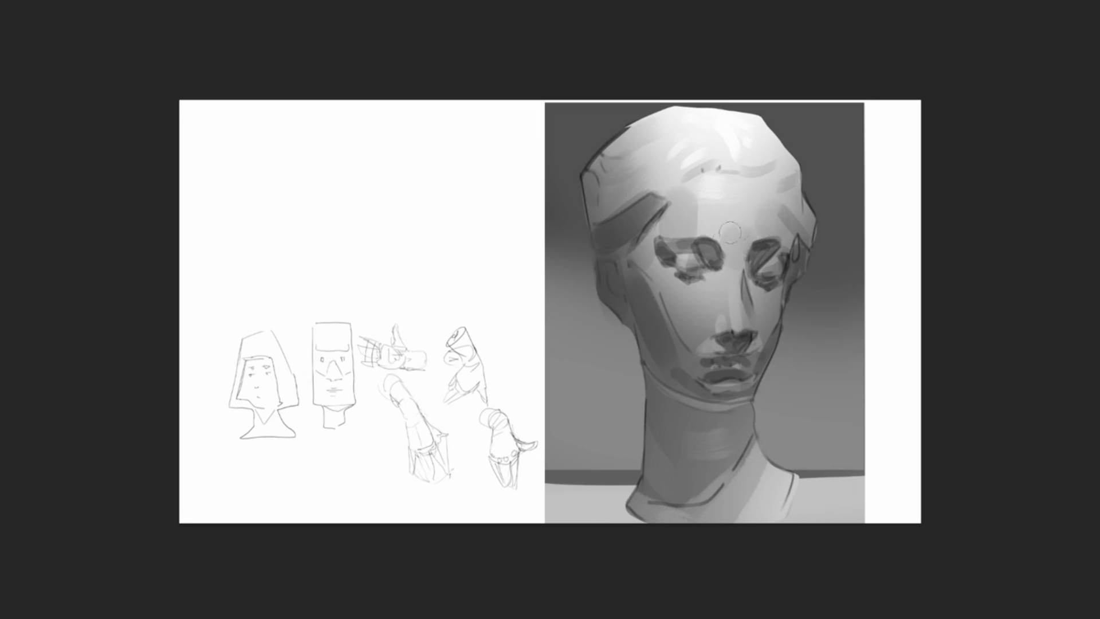
Step: Lighten the nose bridge, shade the nose's left side, and darken beside the right eye and the right neck
{"action": "key", "text": "bracketright"}
{"action": "key", "text": "bracketright"}
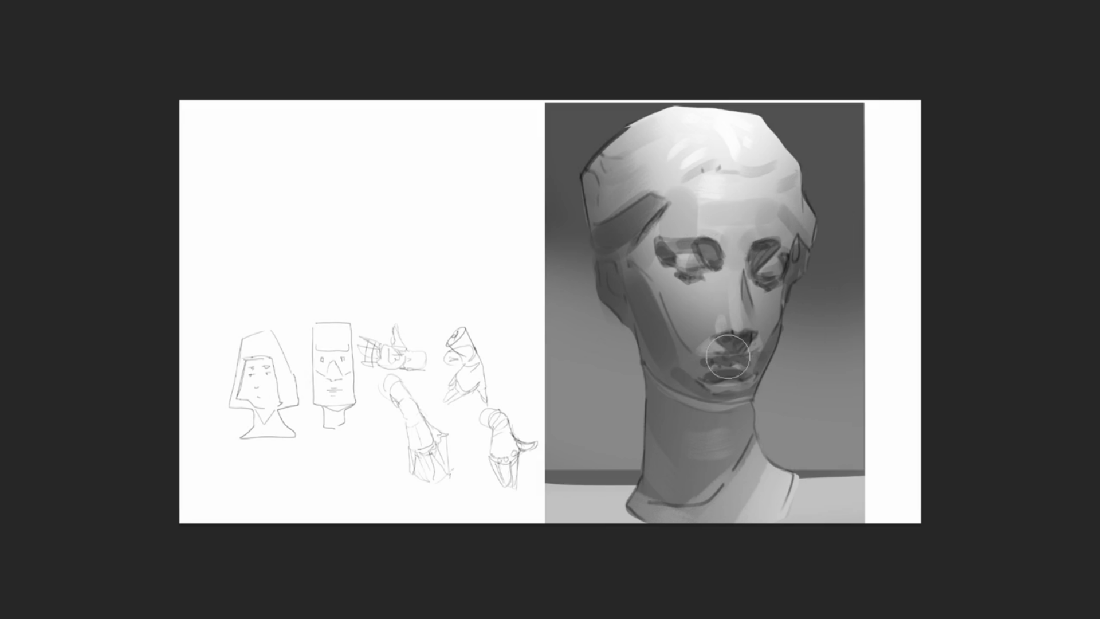
{"action": "left_click_drag", "start_coordinate": [720, 273], "coordinate": [719, 312]}
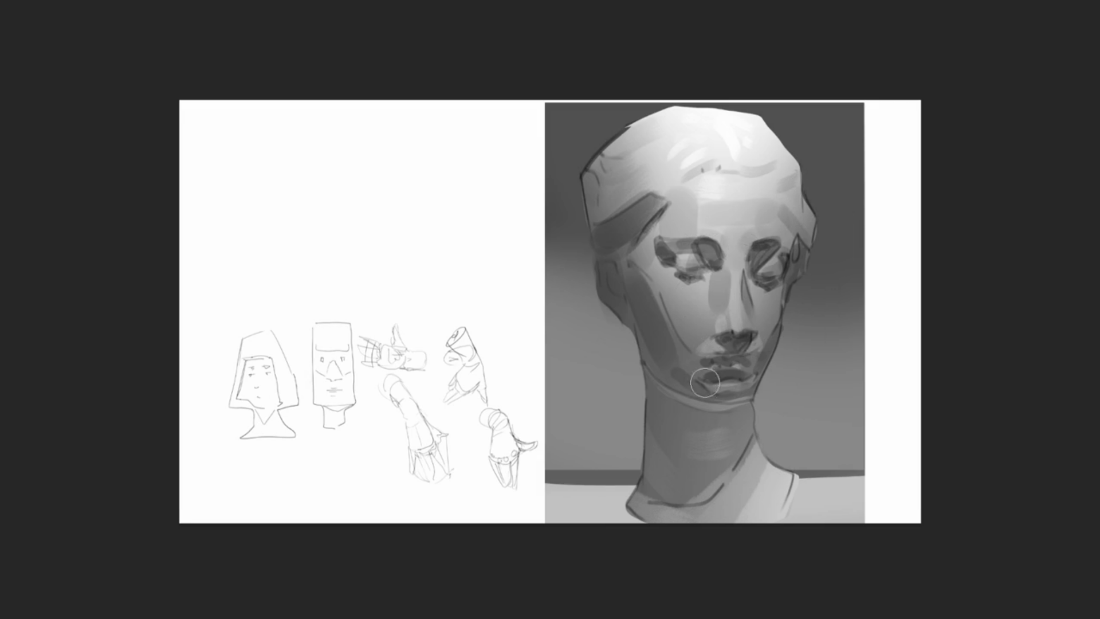
{"action": "left_click_drag", "start_coordinate": [722, 273], "coordinate": [720, 312]}
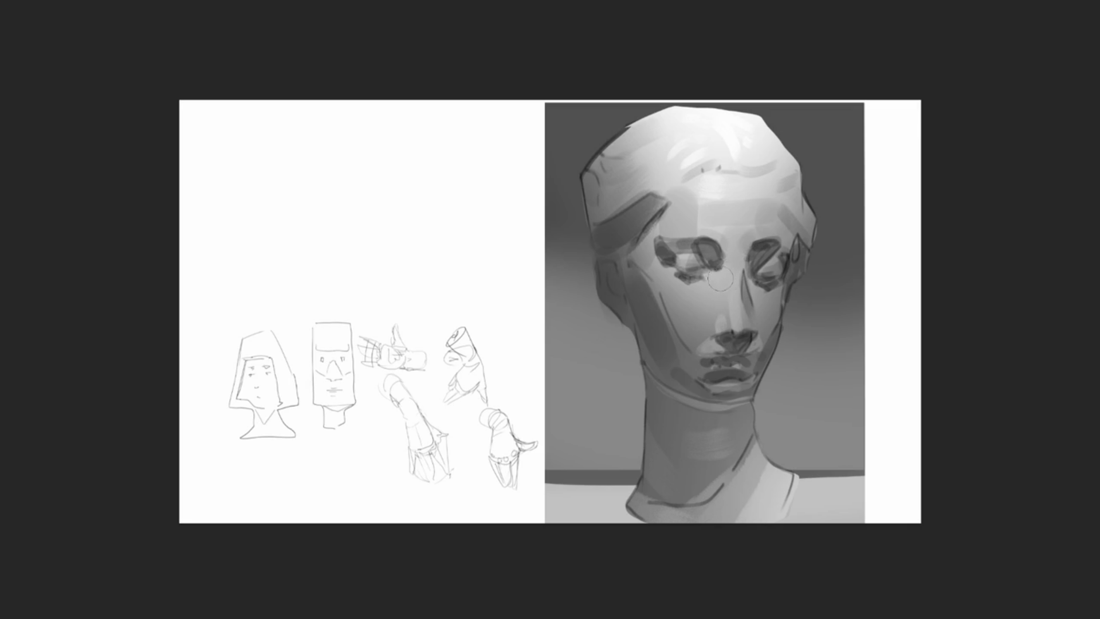
{"action": "left_click_drag", "start_coordinate": [724, 268], "coordinate": [720, 331]}
{"action": "left_click_drag", "start_coordinate": [706, 318], "coordinate": [715, 287]}
{"action": "key", "text": "ctrl+z"}
{"action": "mouse_move", "coordinate": [714, 324]}
{"action": "left_mouse_down"}
{"action": "mouse_move", "coordinate": [715, 272]}
{"action": "mouse_move", "coordinate": [752, 289]}
{"action": "left_mouse_up"}
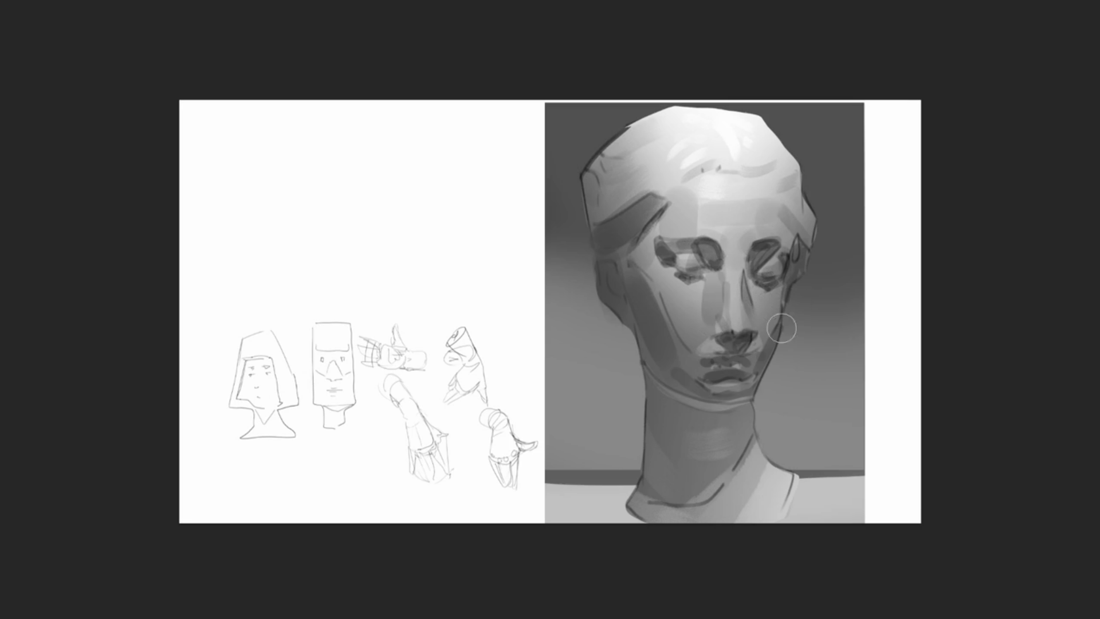
{"action": "mouse_move", "coordinate": [802, 209]}
{"action": "left_mouse_down"}
{"action": "mouse_move", "coordinate": [809, 245]}
{"action": "mouse_move", "coordinate": [763, 339]}
{"action": "mouse_move", "coordinate": [784, 333]}
{"action": "left_mouse_up"}
{"action": "left_click_drag", "start_coordinate": [744, 413], "coordinate": [739, 441]}
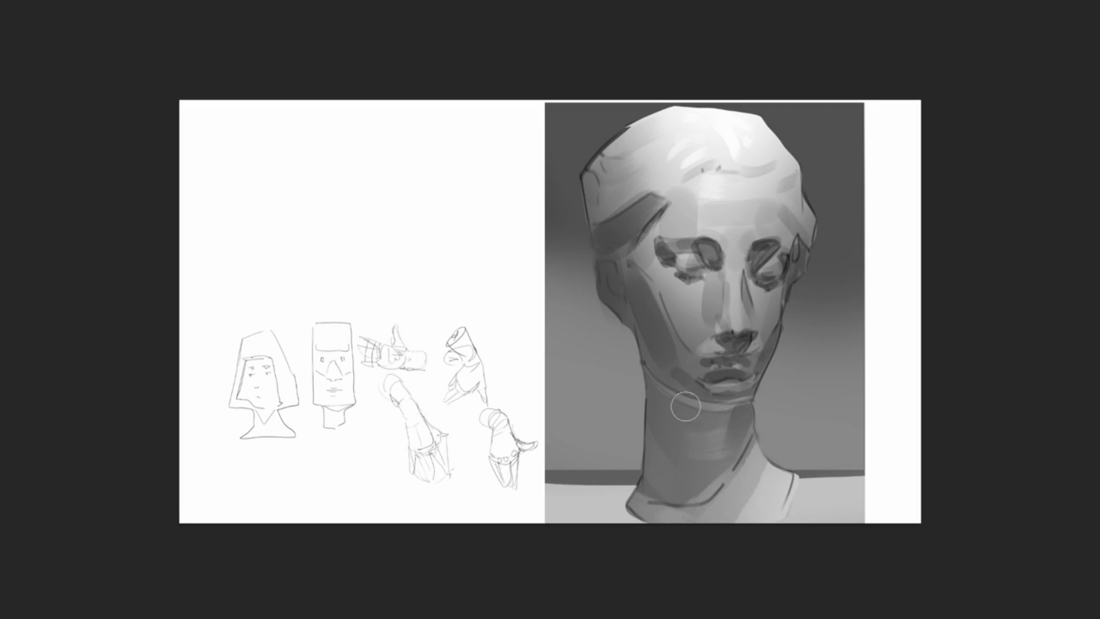
Step: Paint diagonal dark shadows across the neck, light strokes on its right side, and a soft upper-forehead highlight
{"action": "left_click_drag", "start_coordinate": [653, 412], "coordinate": [728, 417]}
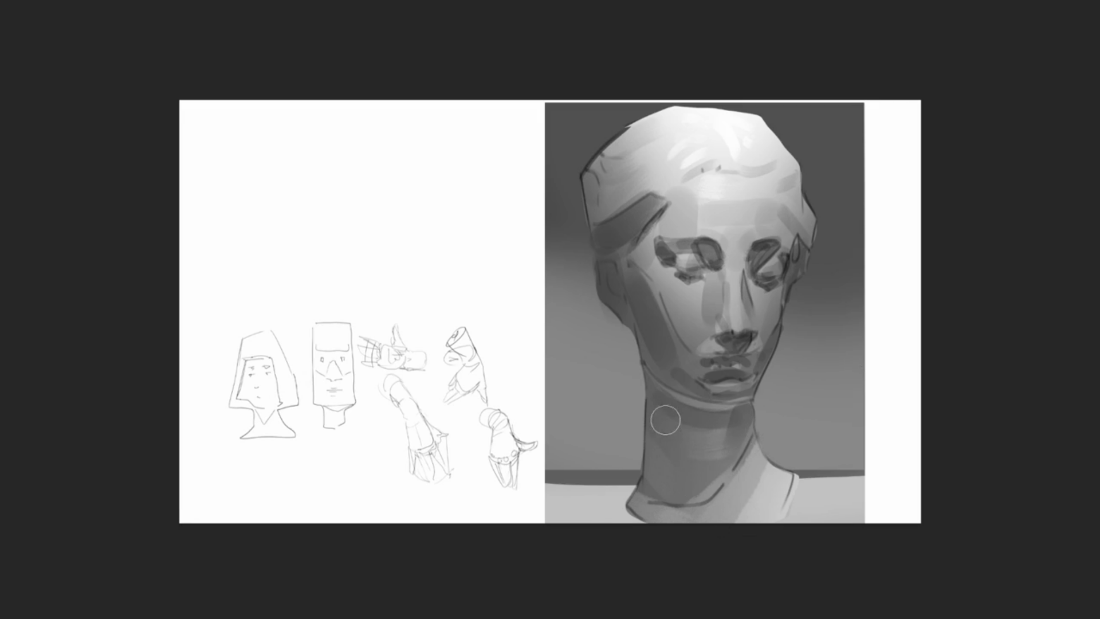
{"action": "left_click_drag", "start_coordinate": [659, 389], "coordinate": [691, 487]}
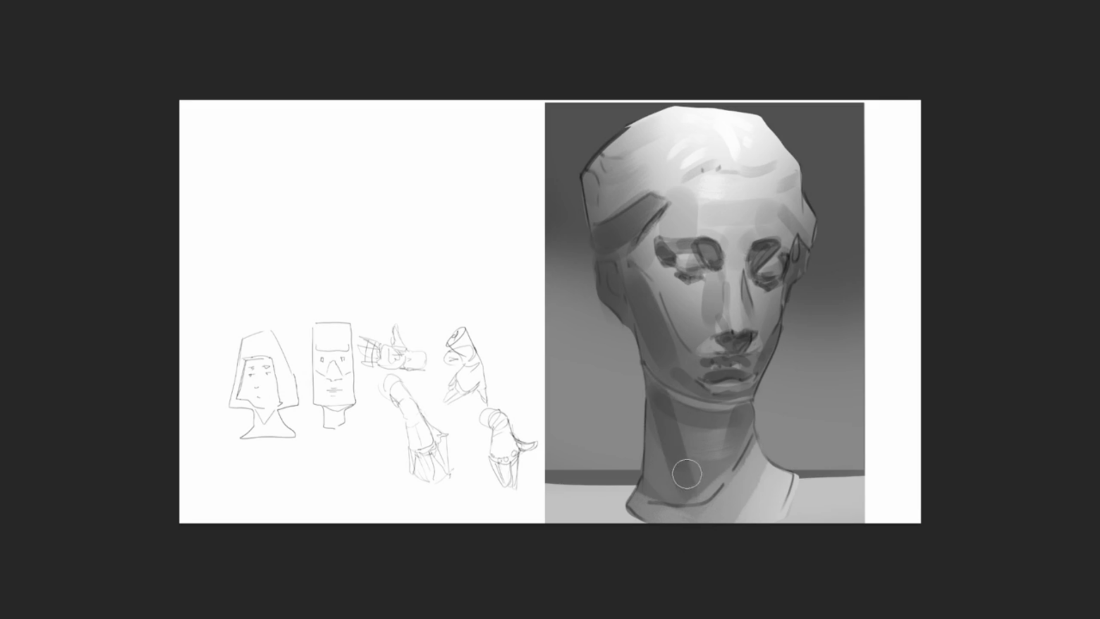
{"action": "left_click_drag", "start_coordinate": [690, 500], "coordinate": [725, 463]}
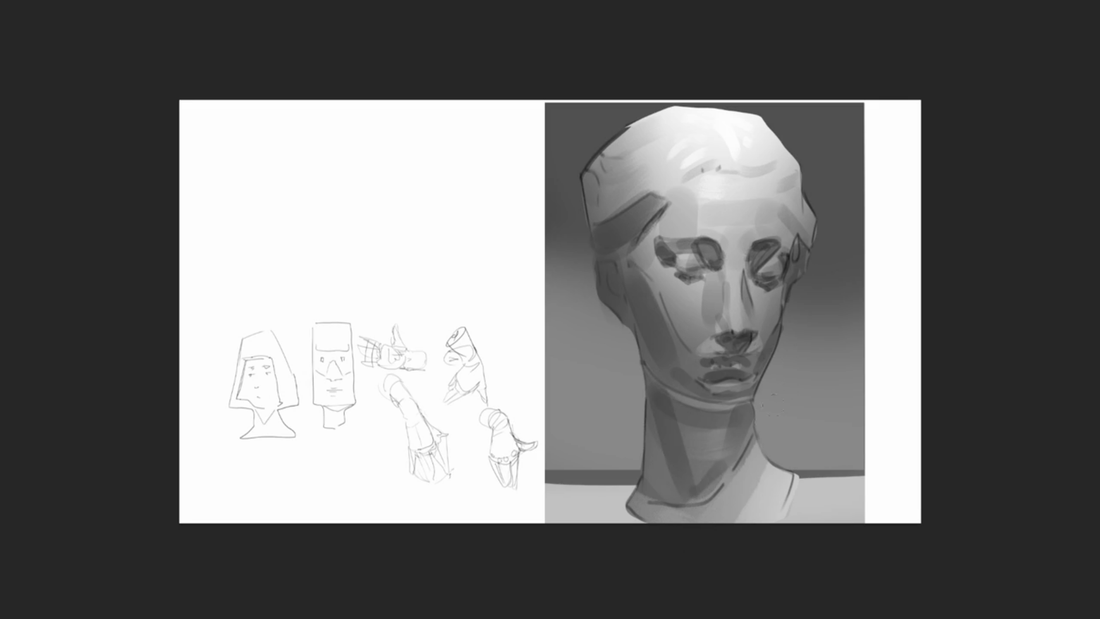
{"action": "left_click_drag", "start_coordinate": [694, 498], "coordinate": [739, 446]}
{"action": "left_click_drag", "start_coordinate": [767, 481], "coordinate": [768, 499]}
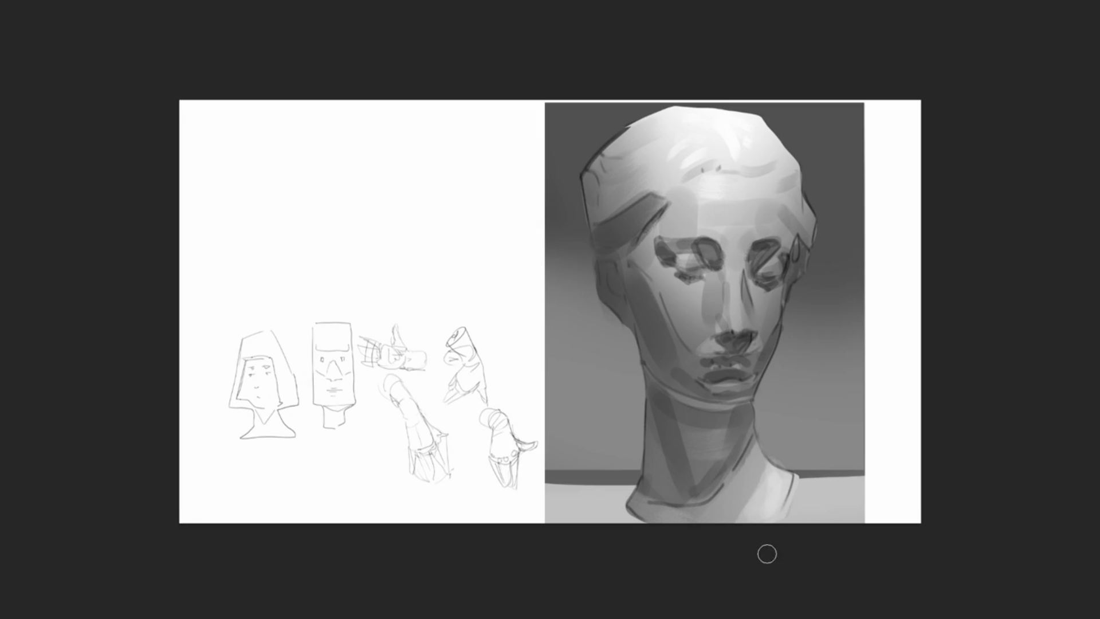
{"action": "left_click_drag", "start_coordinate": [777, 368], "coordinate": [770, 397]}
{"action": "left_click_drag", "start_coordinate": [700, 195], "coordinate": [712, 188]}
Step: Highlight the forehead's upper-left edge, lighten under the left eye, and add a light nose-bridge streak
{"action": "left_click", "coordinate": [776, 184]}
{"action": "key", "text": "ctrl+z"}
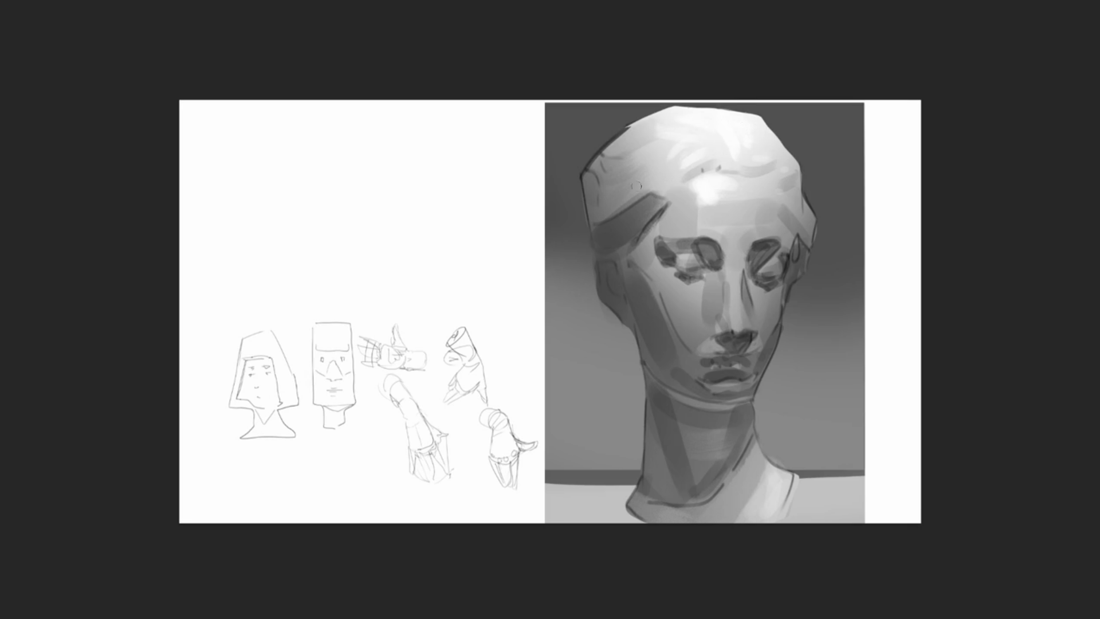
{"action": "left_click_drag", "start_coordinate": [598, 162], "coordinate": [609, 159]}
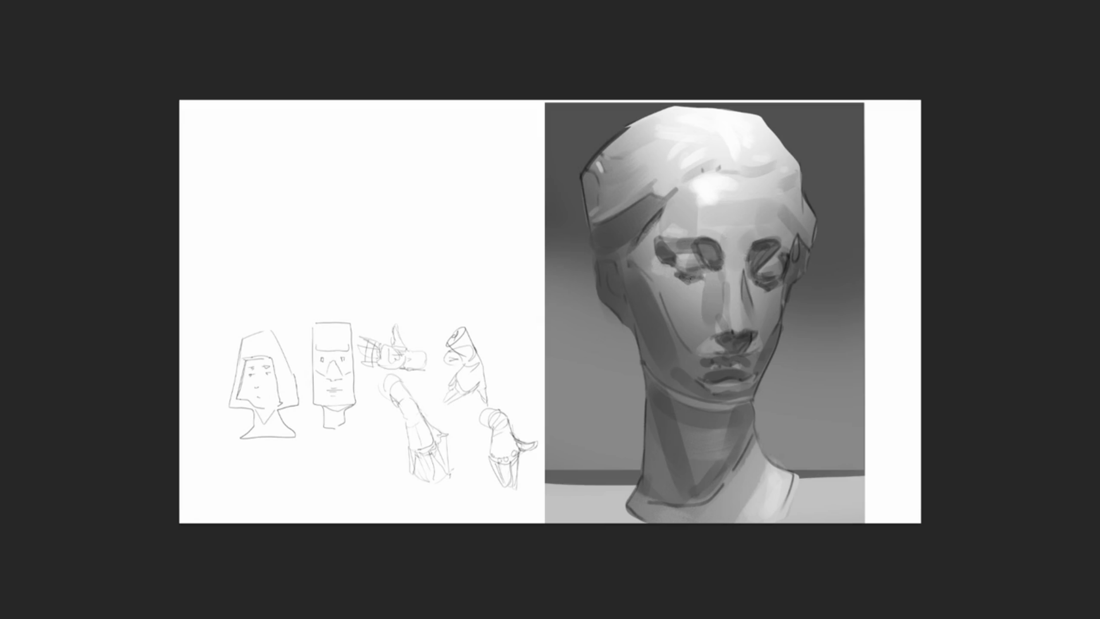
{"action": "mouse_move", "coordinate": [669, 274]}
{"action": "left_mouse_down"}
{"action": "mouse_move", "coordinate": [702, 288]}
{"action": "mouse_move", "coordinate": [779, 289]}
{"action": "left_mouse_up"}
{"action": "left_click_drag", "start_coordinate": [734, 267], "coordinate": [737, 327]}
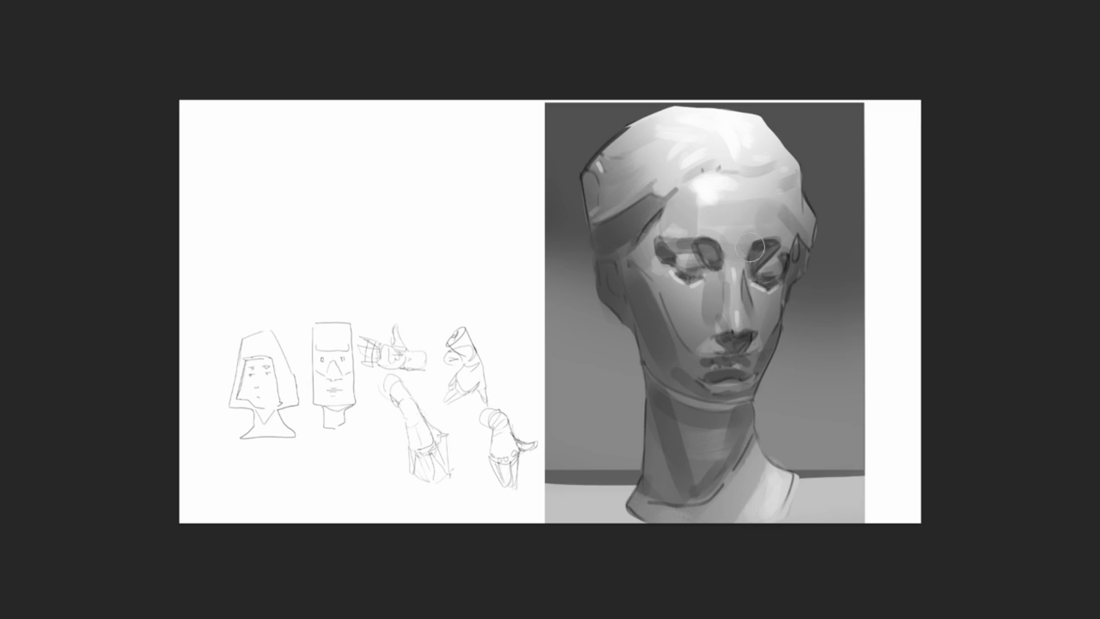
Step: With a larger brush, repaint the mouth and upper lip, discarding a stray dark stroke over the eye
{"action": "key", "text": "bracketright"}
{"action": "key", "text": "bracketright"}
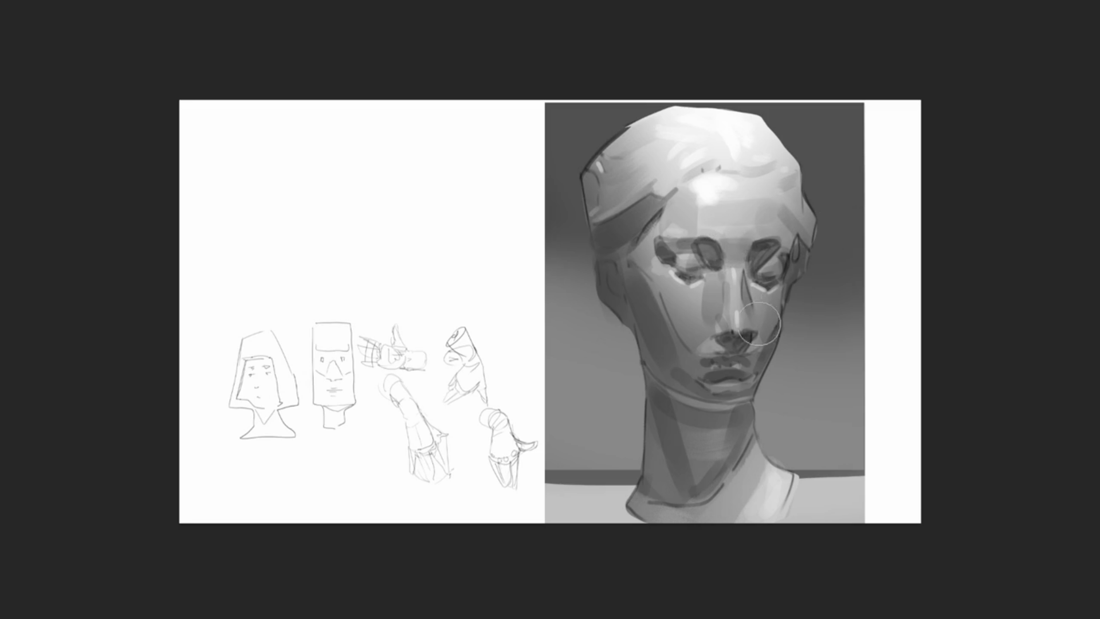
{"action": "left_click_drag", "start_coordinate": [761, 318], "coordinate": [734, 357]}
{"action": "left_click_drag", "start_coordinate": [674, 259], "coordinate": [789, 255]}
{"action": "key", "text": "ctrl+z"}
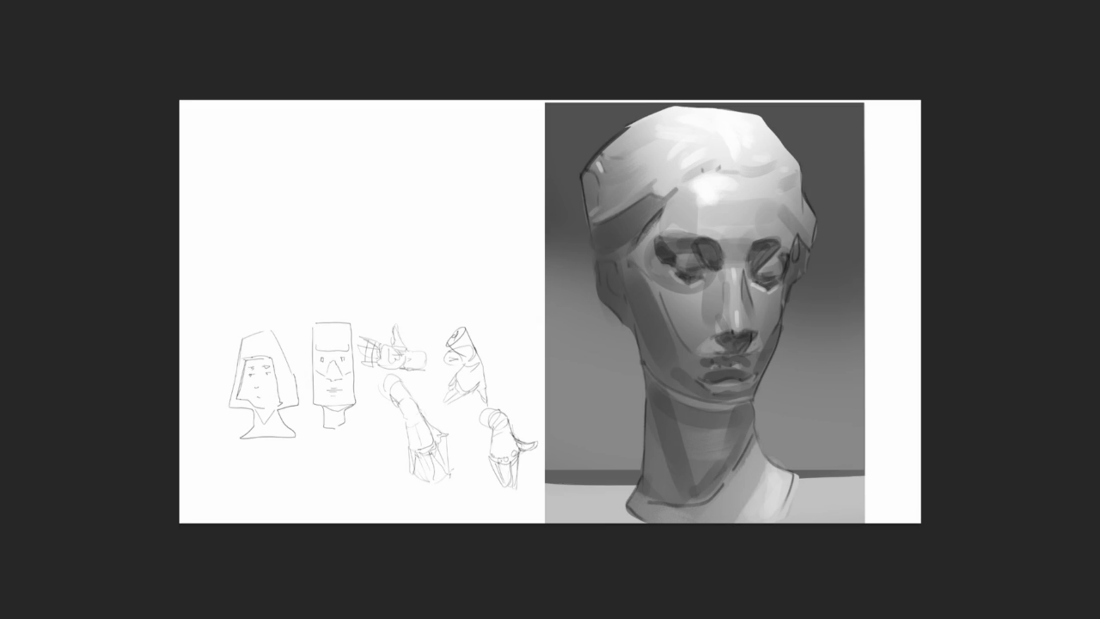
Step: Cover the light patch on the neck's right contour with a dark stroke, comparing it via undo/redo
{"action": "scroll", "coordinate": [954, 369], "scroll_direction": "up", "scroll_amount": 2}
{"action": "left_click_drag", "start_coordinate": [664, 534], "coordinate": [686, 549]}
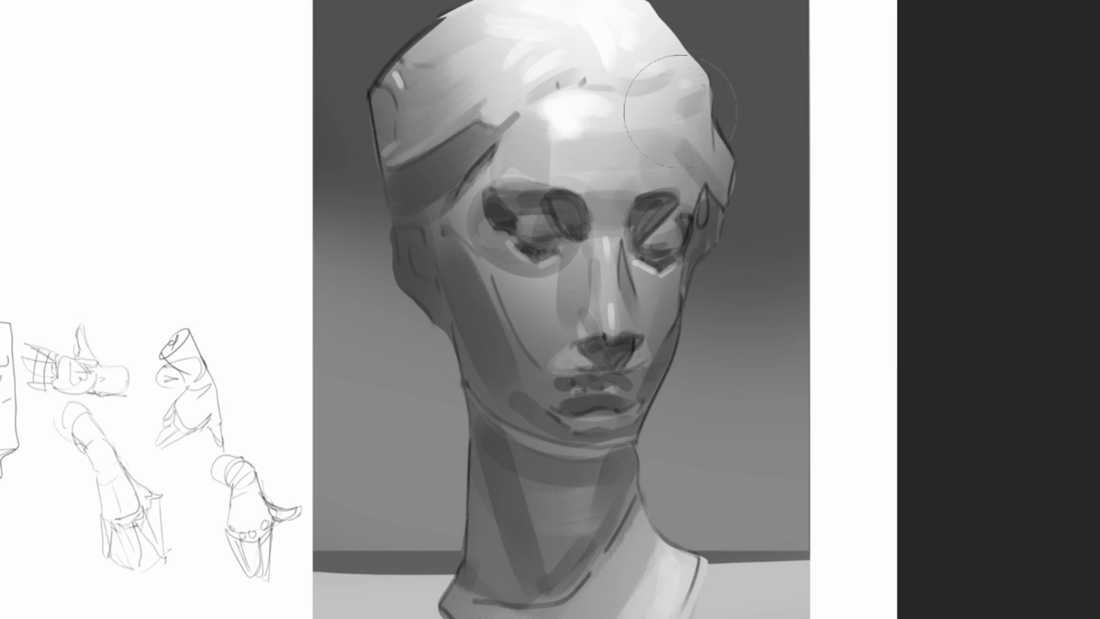
{"action": "key", "text": "ctrl+z"}
{"action": "key", "text": "ctrl+shift+z"}
{"action": "key", "text": "ctrl+z"}
{"action": "key", "text": "ctrl+z"}
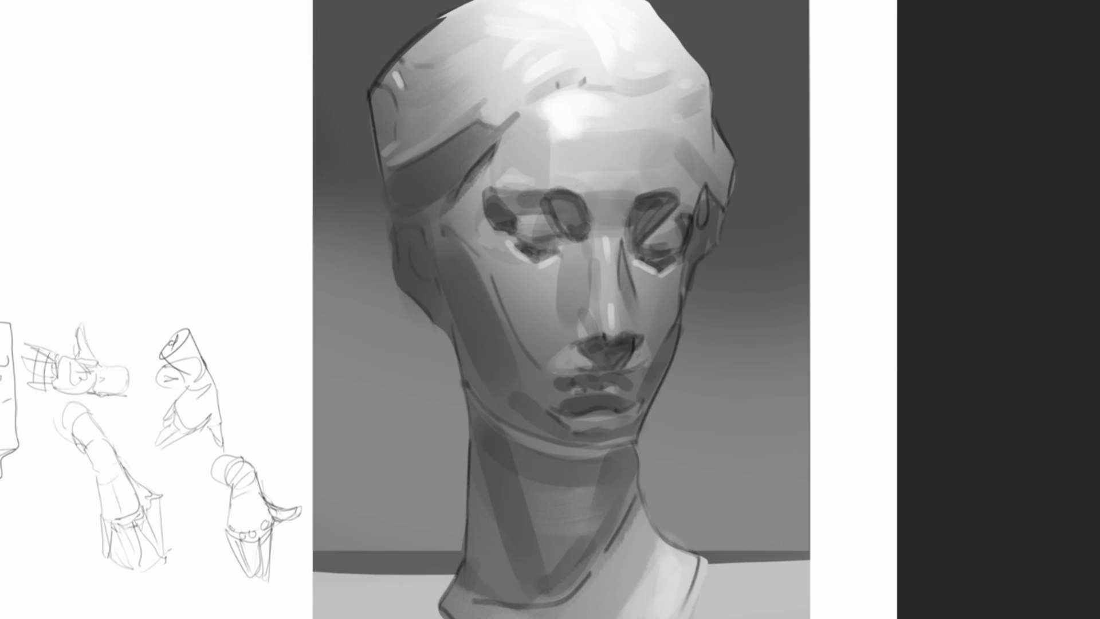
{"action": "key", "text": "ctrl+shift+z"}
{"action": "key", "text": "ctrl+z"}
{"action": "key", "text": "ctrl+shift+z"}
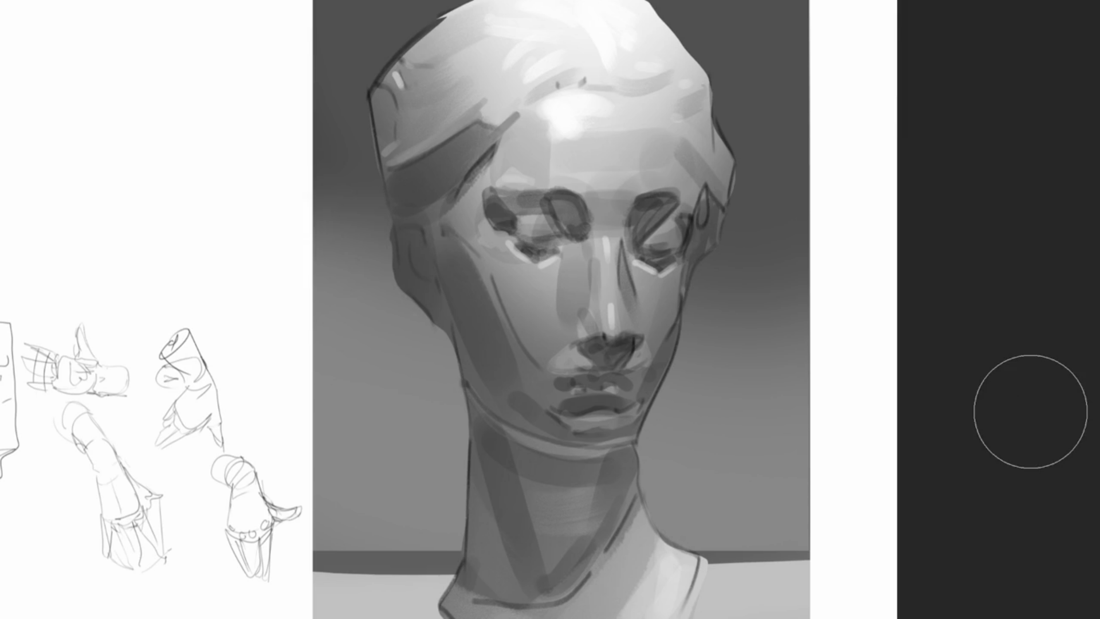
Step: With an enlarged brush, wash dark translucent shading over the face and neck
{"action": "key", "text": "bracketright"}
{"action": "key", "text": "bracketright"}
{"action": "key", "text": "bracketright"}
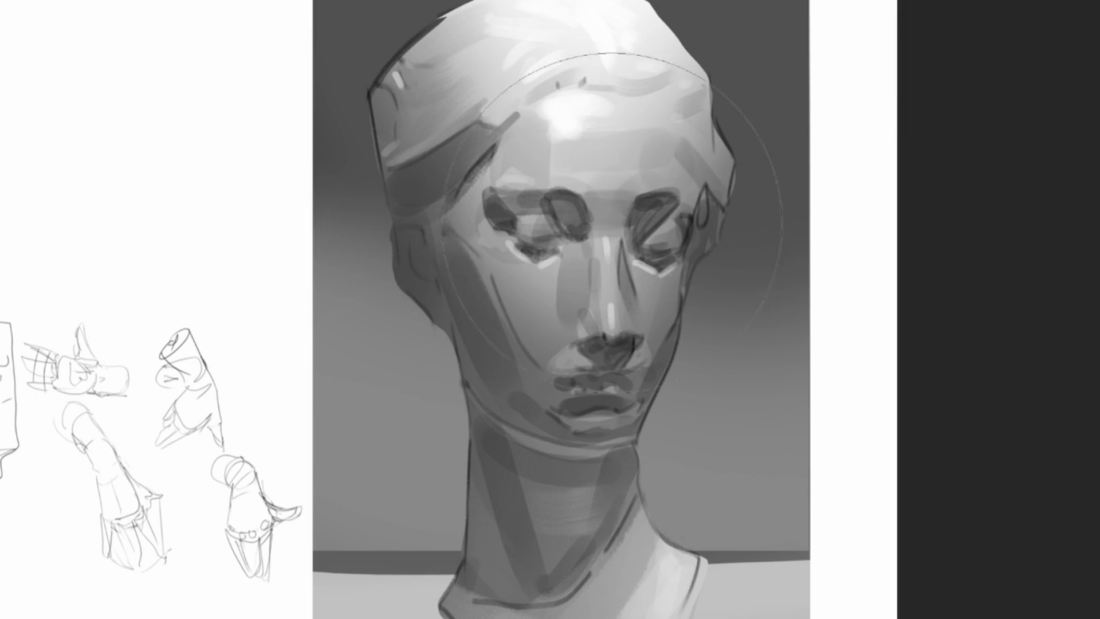
{"action": "mouse_move", "coordinate": [576, 187]}
{"action": "left_mouse_down"}
{"action": "mouse_move", "coordinate": [601, 573]}
{"action": "mouse_move", "coordinate": [665, 573]}
{"action": "left_mouse_up"}
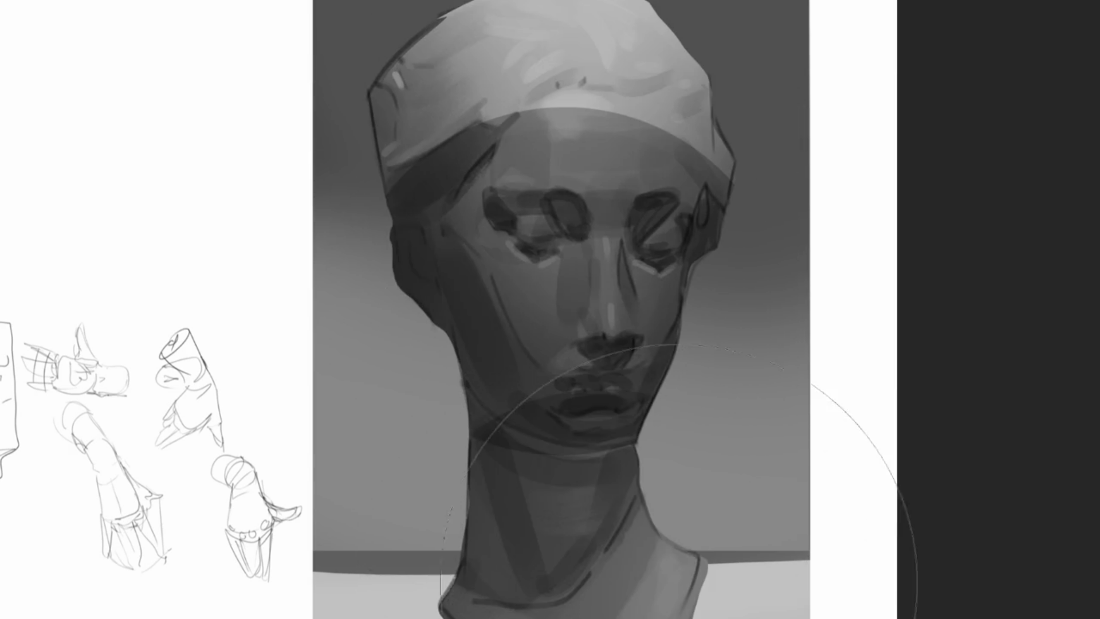
{"action": "key", "text": "ctrl+z"}
{"action": "key", "text": "ctrl+z"}
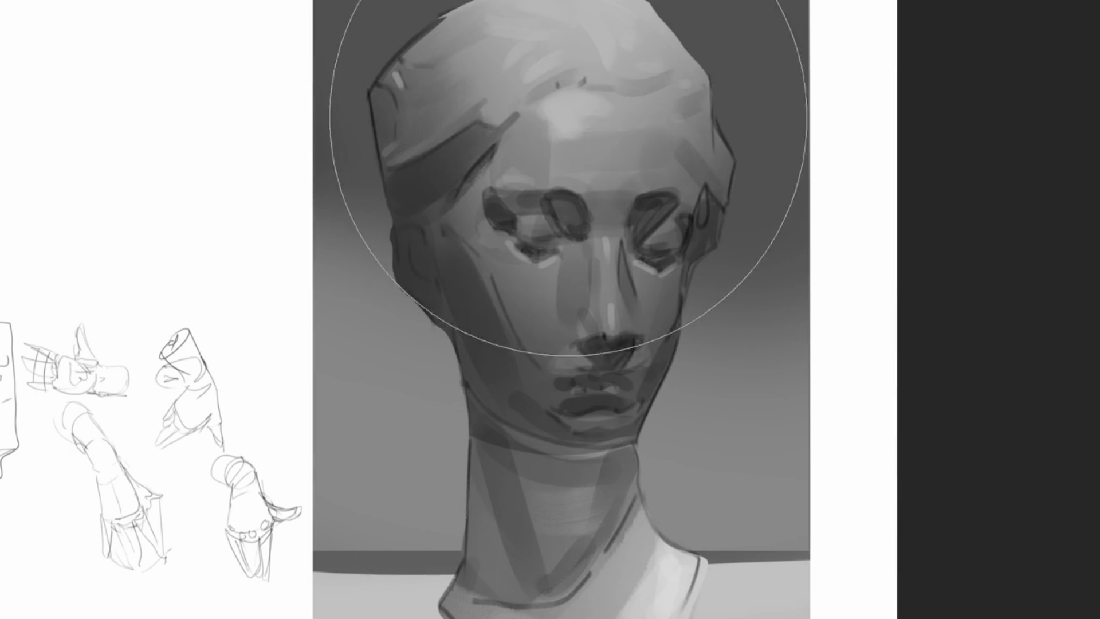
{"action": "left_click_drag", "start_coordinate": [550, 95], "coordinate": [584, 573]}
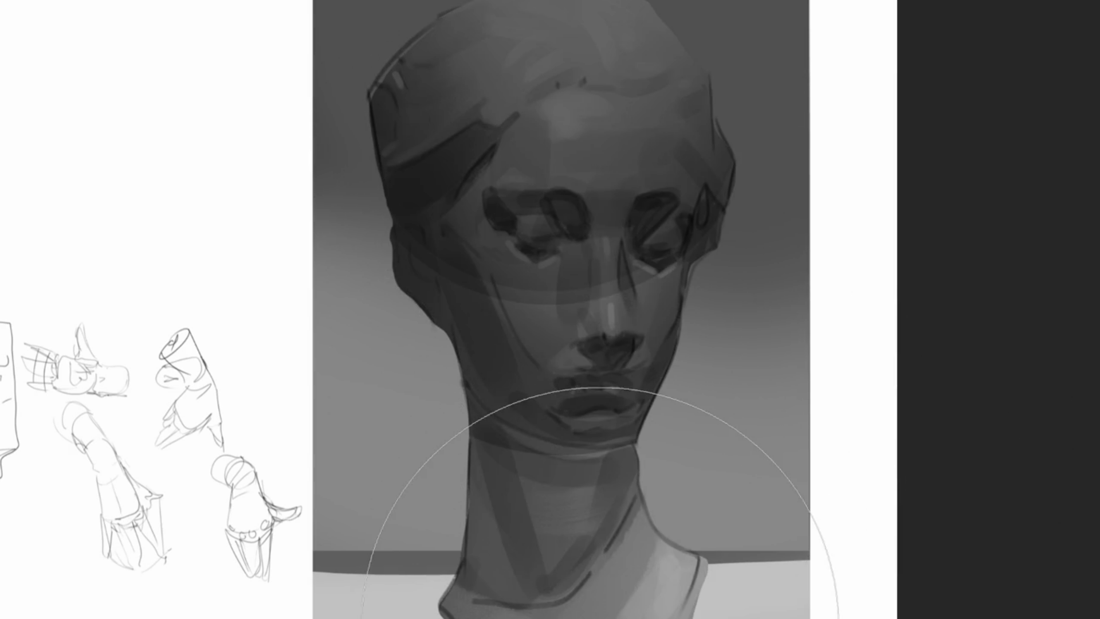
{"action": "key", "text": "ctrl+z"}
{"action": "key", "text": "ctrl+z"}
{"action": "key", "text": "ctrl+z"}
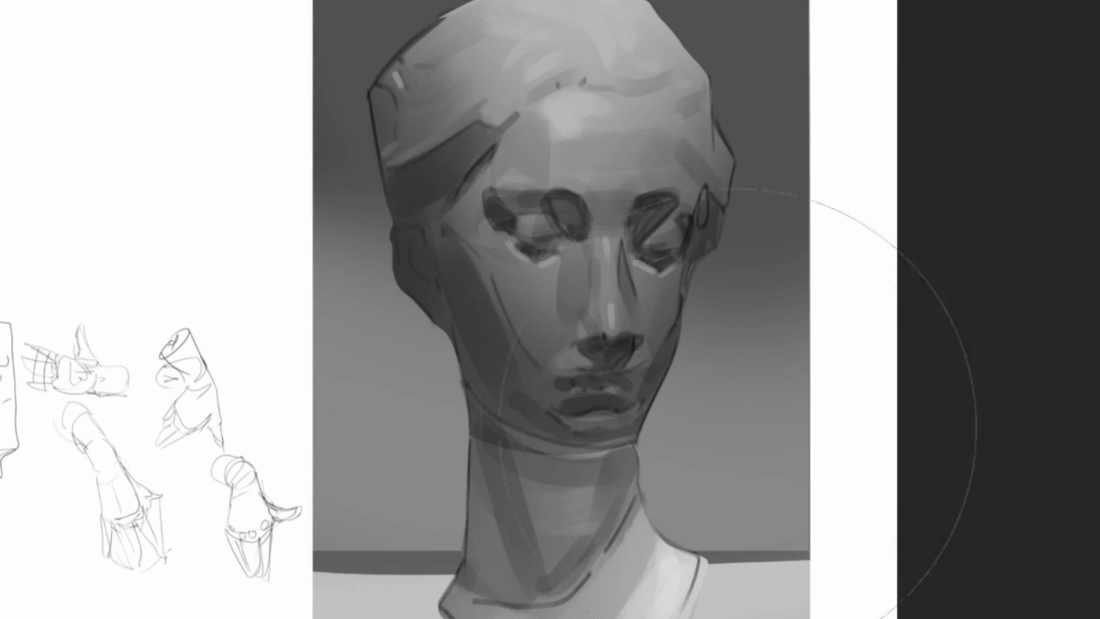
{"action": "key", "text": "ctrl+z"}
{"action": "key", "text": "ctrl+shift+z"}
{"action": "key", "text": "ctrl+shift+z"}
{"action": "key", "text": "ctrl+shift+z"}
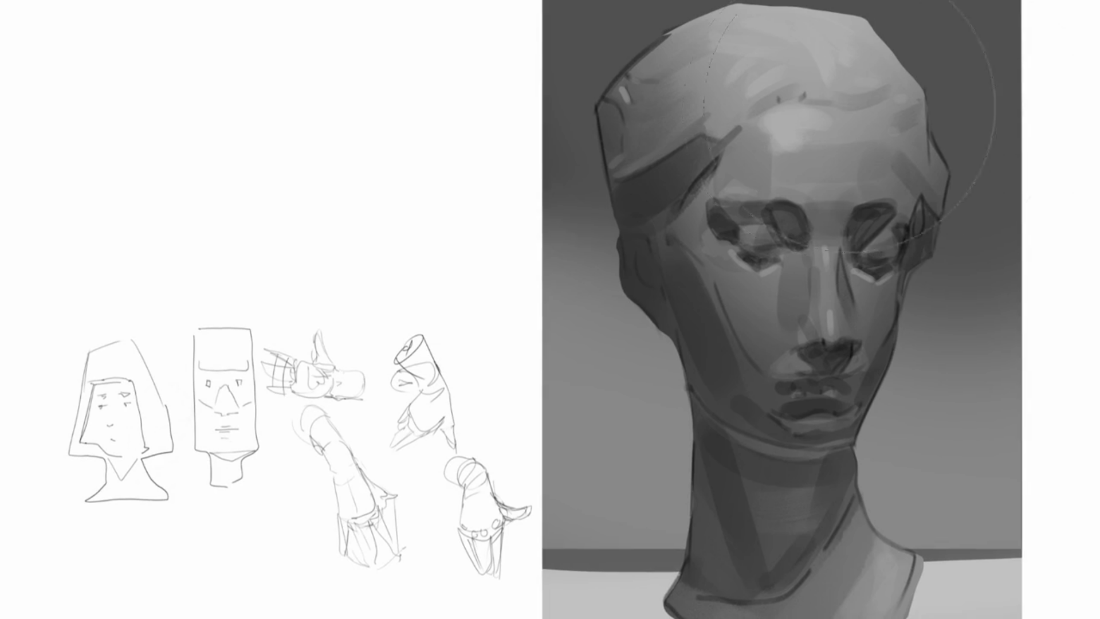
Step: Restore the lighter strokes on the crown, around the right eye and on the nose
{"action": "key", "text": "ctrl+shift+z"}
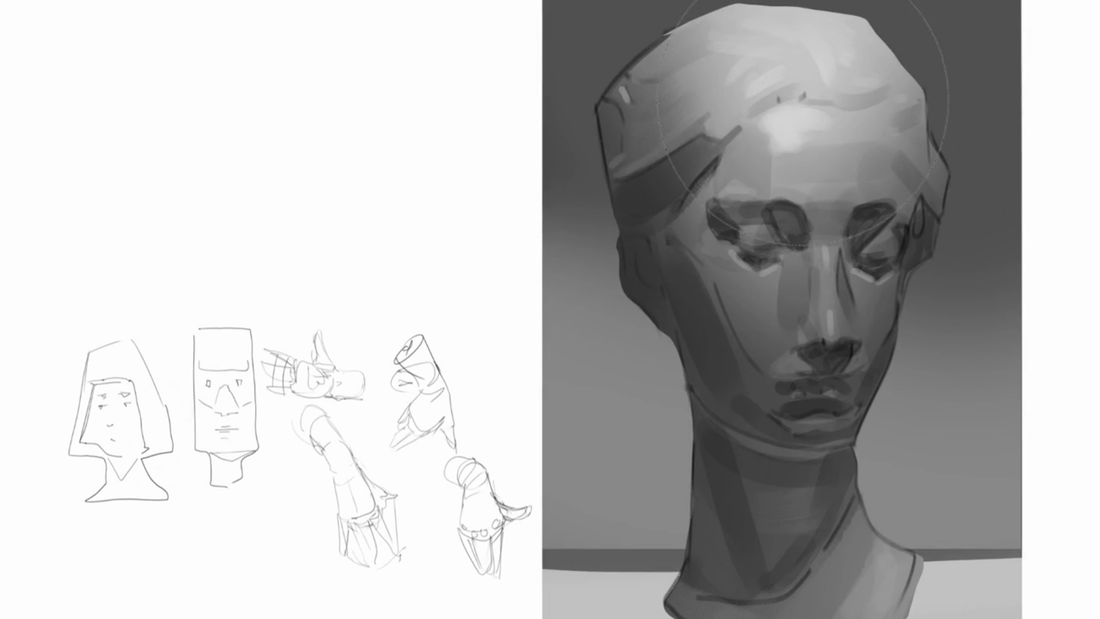
{"action": "key", "text": "ctrl+shift+z"}
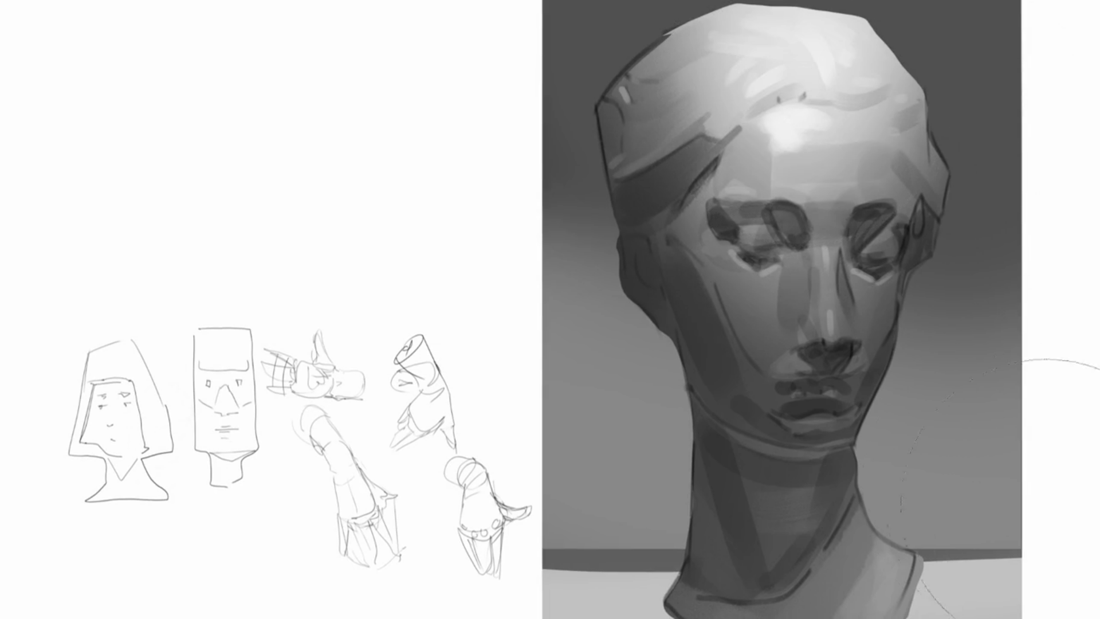
{"action": "key", "text": "ctrl+shift+z"}
{"action": "key", "text": "ctrl+shift+z"}
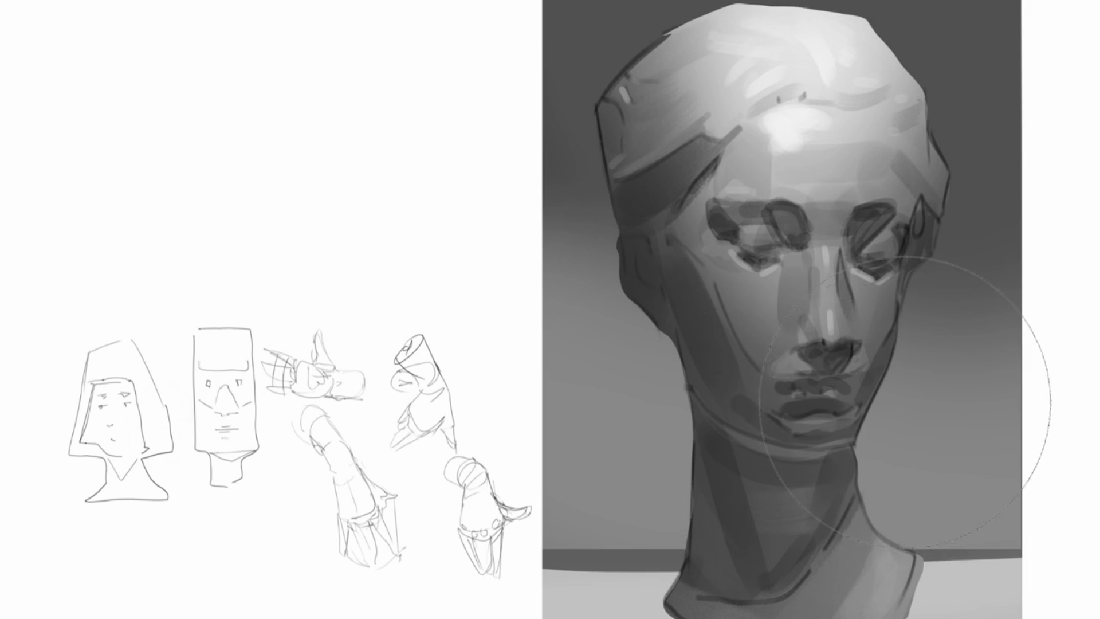
{"action": "key", "text": "ctrl+shift+z"}
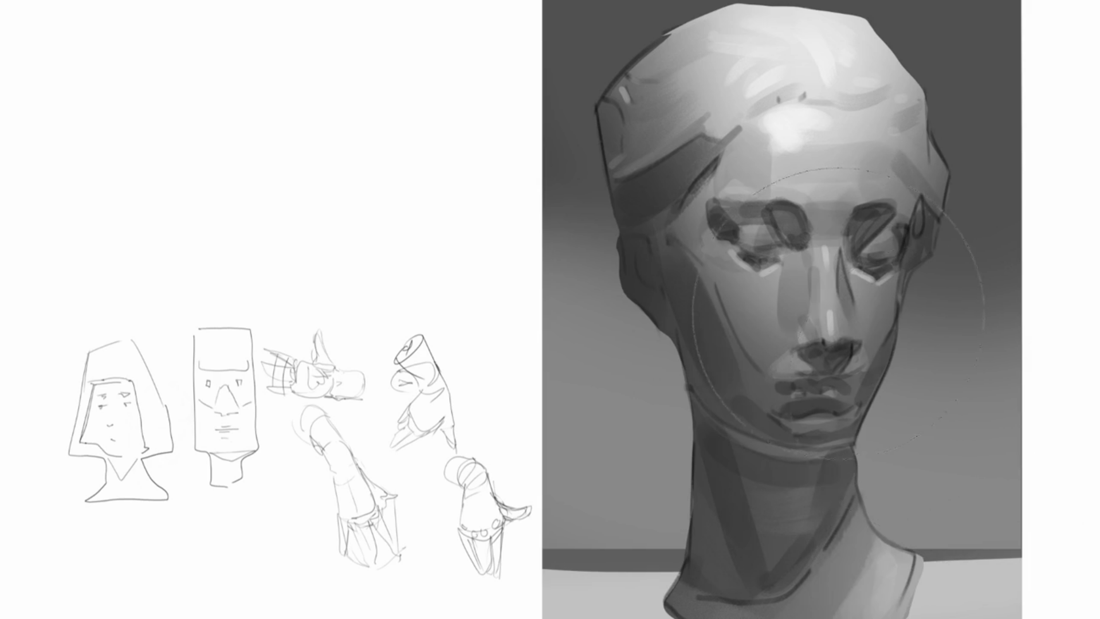
{"action": "key", "text": "ctrl+shift+z"}
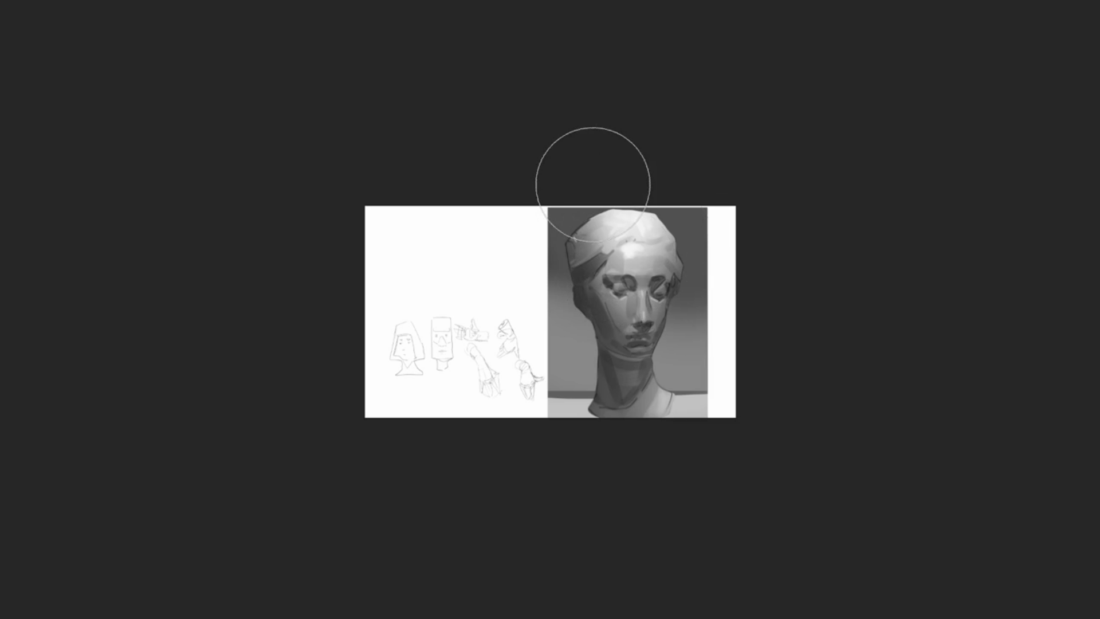
Step: With a smaller brush, paint a soft shadow along the left temple and cheek
{"action": "key", "text": "bracketleft"}
{"action": "key", "text": "bracketleft"}
{"action": "key", "text": "bracketleft"}
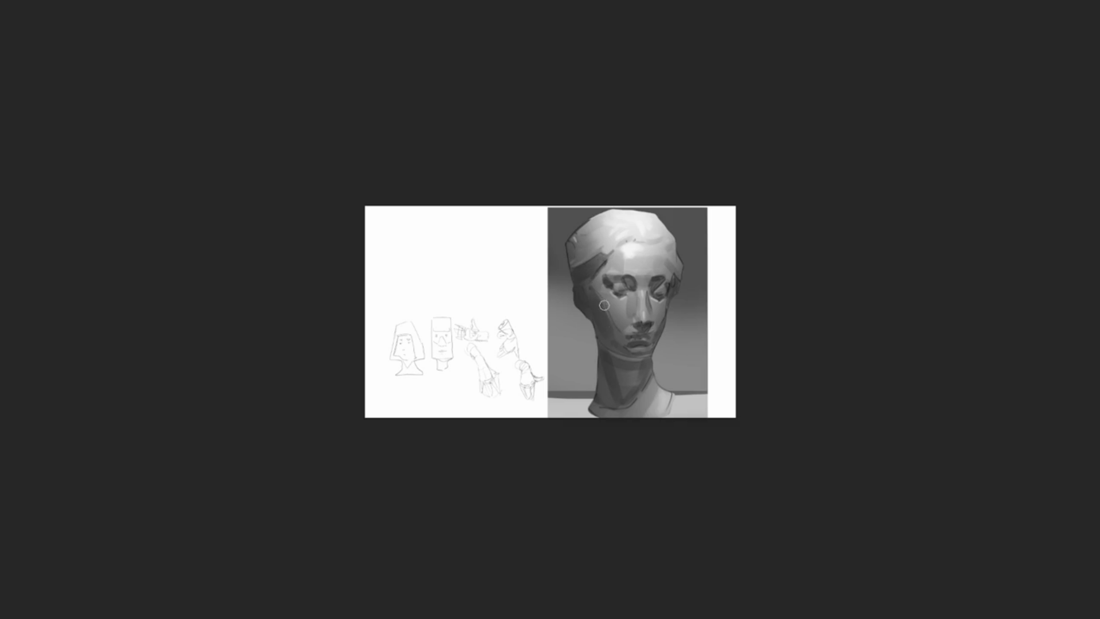
{"action": "left_click_drag", "start_coordinate": [584, 295], "coordinate": [580, 310]}
{"action": "key", "text": "ctrl+z"}
{"action": "key", "text": "ctrl+shift+z"}
{"action": "key", "text": "ctrl+shift+z"}
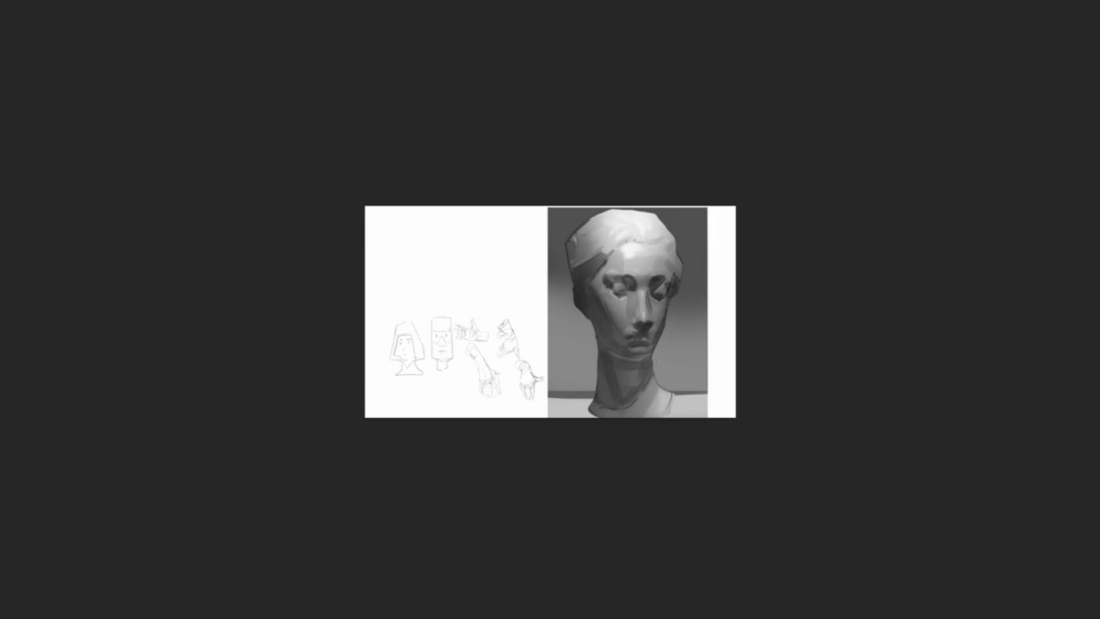
Step: Shade under the chin and down the neck, then add a bright nose-tip highlight
{"action": "mouse_move", "coordinate": [603, 358]}
{"action": "left_mouse_down"}
{"action": "mouse_move", "coordinate": [629, 370]}
{"action": "mouse_move", "coordinate": [609, 406]}
{"action": "left_mouse_up"}
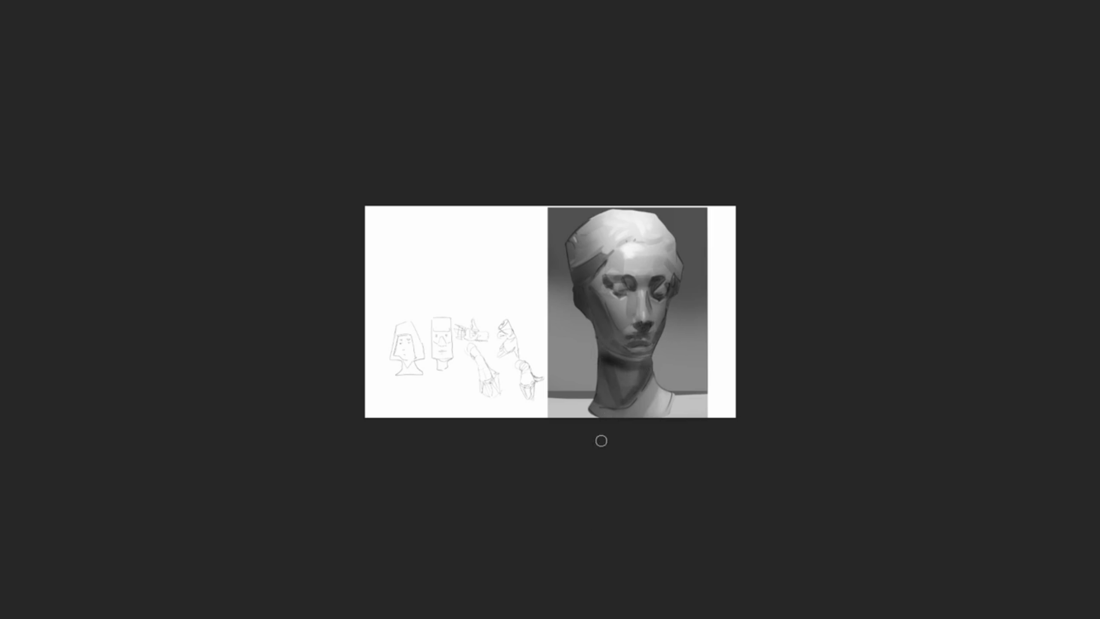
{"action": "key", "text": "ctrl+z"}
{"action": "key", "text": "ctrl+z"}
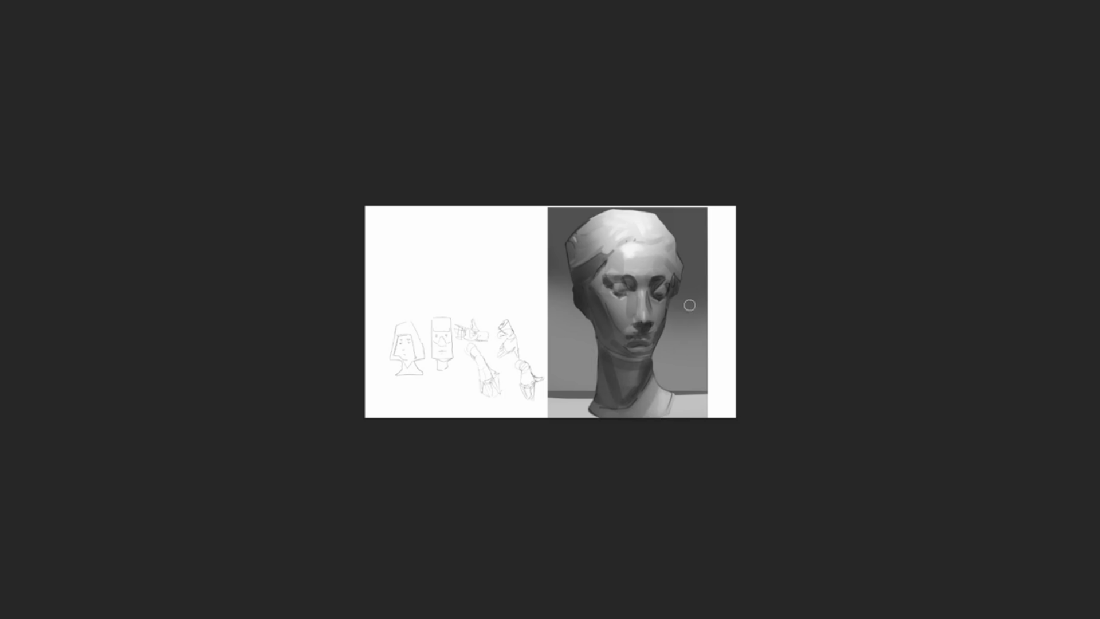
{"action": "left_click_drag", "start_coordinate": [634, 395], "coordinate": [653, 372]}
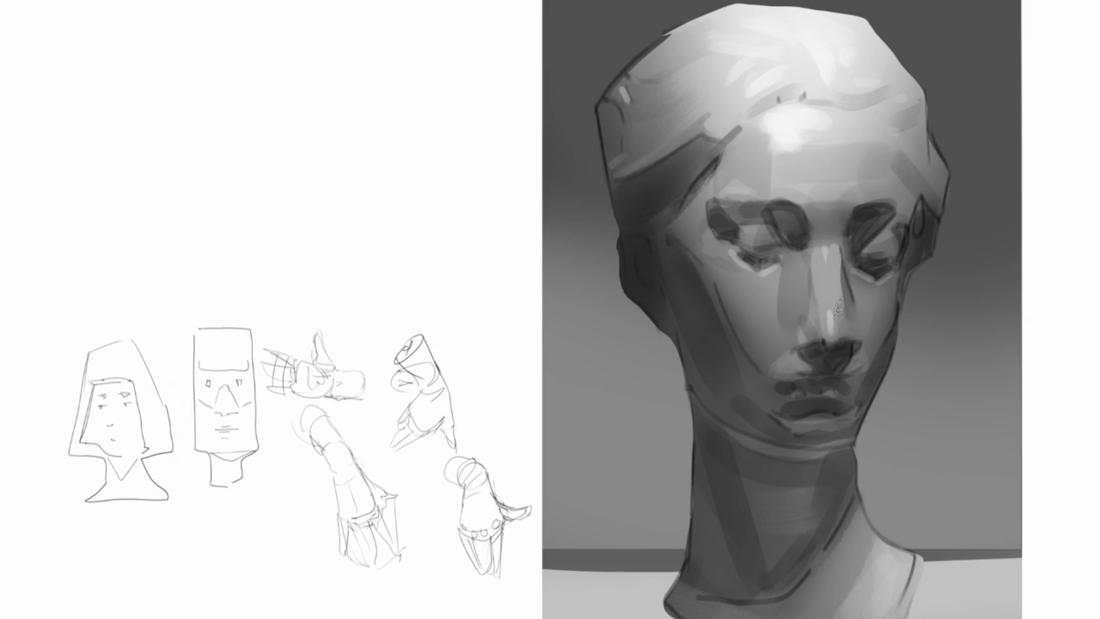
{"action": "left_click_drag", "start_coordinate": [842, 312], "coordinate": [846, 347]}
Step: Drop the nose-tip highlight, darken the nose underside and right bridge edge, lighten the left cheek
{"action": "key", "text": "ctrl+z"}
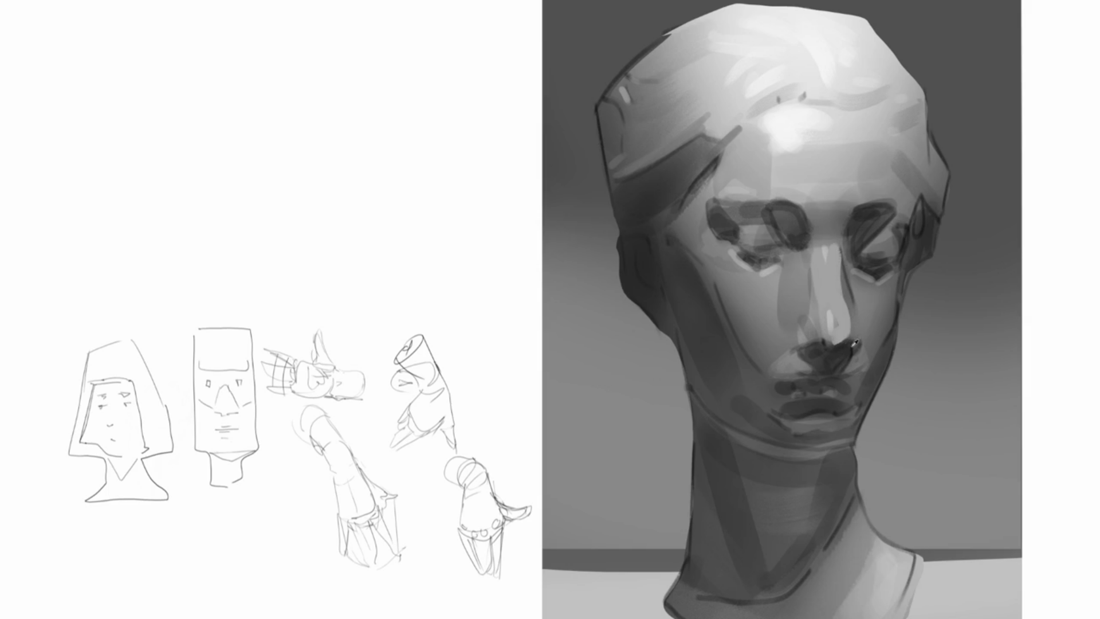
{"action": "left_click_drag", "start_coordinate": [846, 346], "coordinate": [819, 345]}
{"action": "mouse_move", "coordinate": [822, 349]}
{"action": "left_mouse_down"}
{"action": "mouse_move", "coordinate": [797, 355]}
{"action": "mouse_move", "coordinate": [857, 350]}
{"action": "left_mouse_up"}
{"action": "left_click_drag", "start_coordinate": [833, 244], "coordinate": [842, 278]}
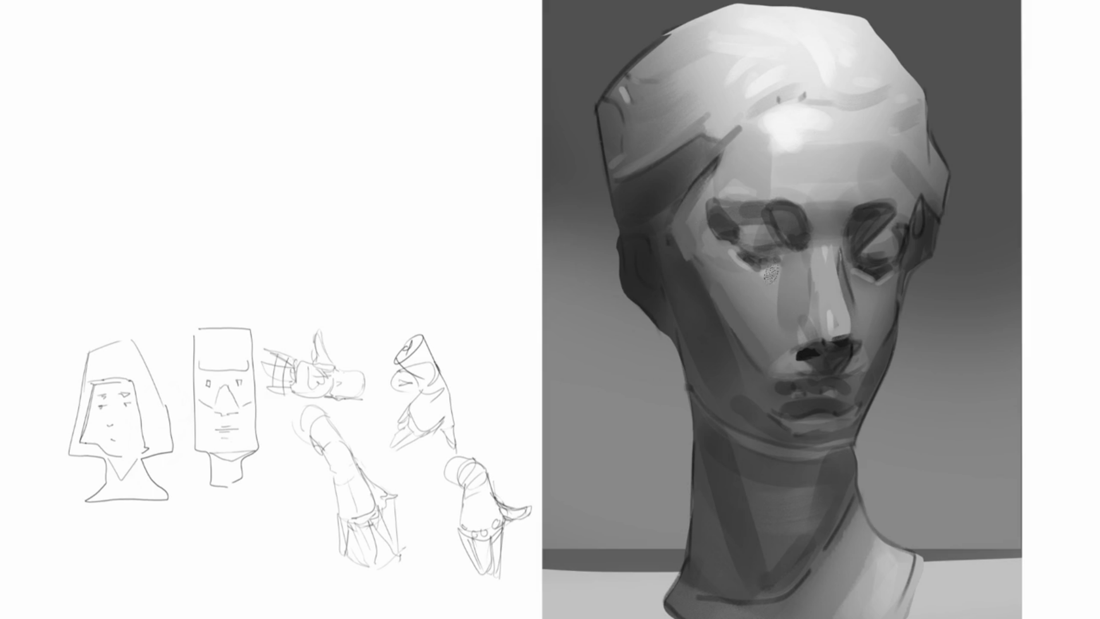
{"action": "left_click_drag", "start_coordinate": [739, 264], "coordinate": [771, 286]}
Step: Reshape and darken both eye sockets and paint sampled darker grey on the upper-right forehead
{"action": "left_click_drag", "start_coordinate": [701, 213], "coordinate": [745, 252]}
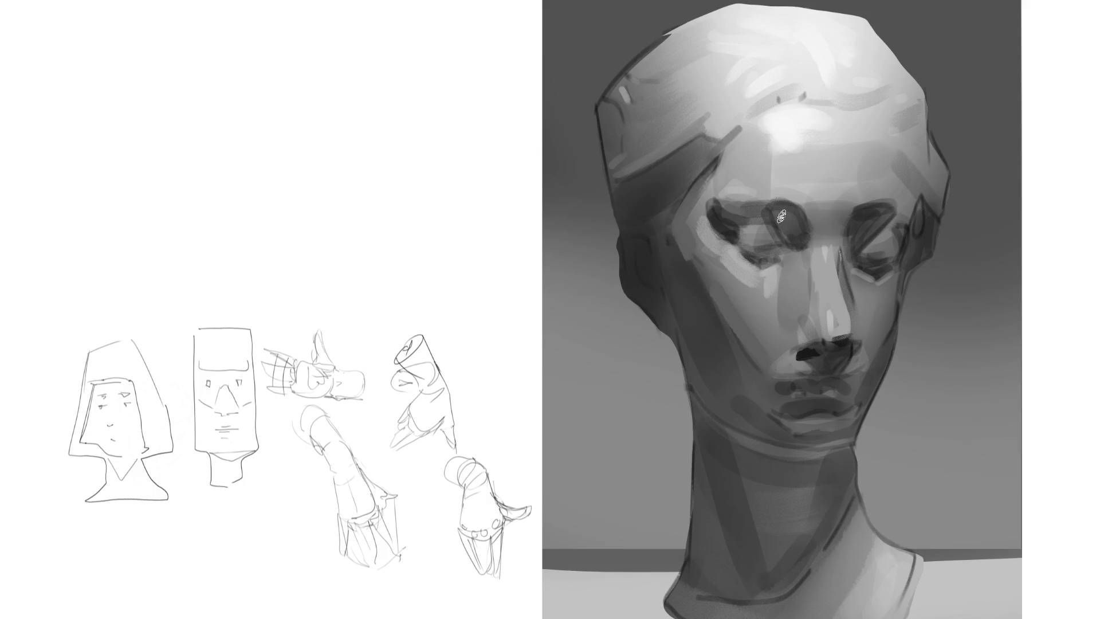
{"action": "left_click_drag", "start_coordinate": [762, 208], "coordinate": [801, 245]}
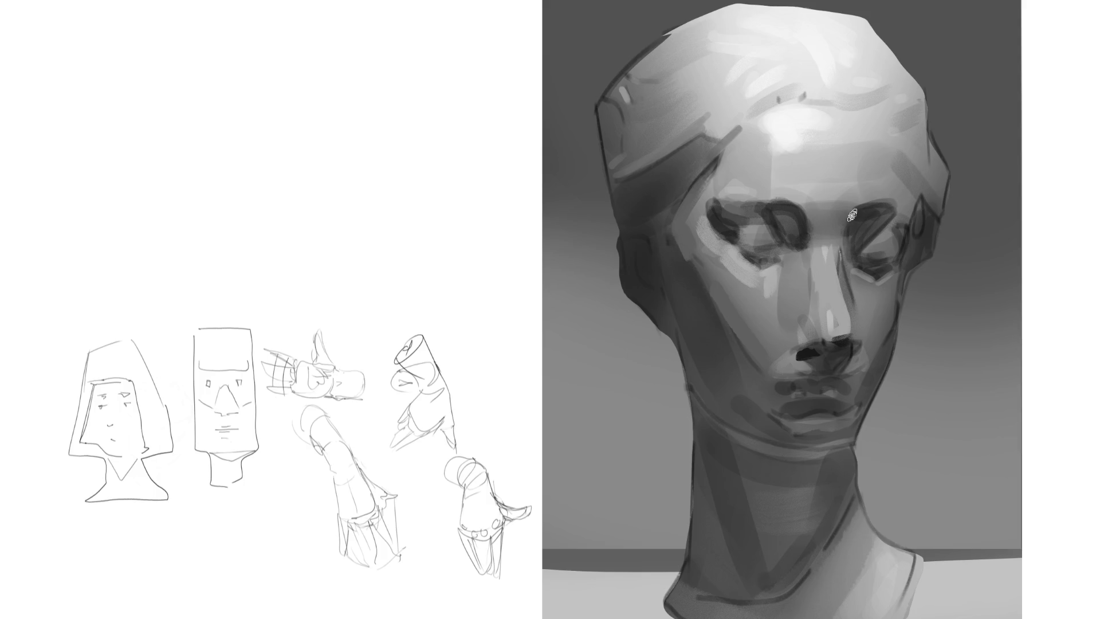
{"action": "left_click_drag", "start_coordinate": [889, 208], "coordinate": [850, 247]}
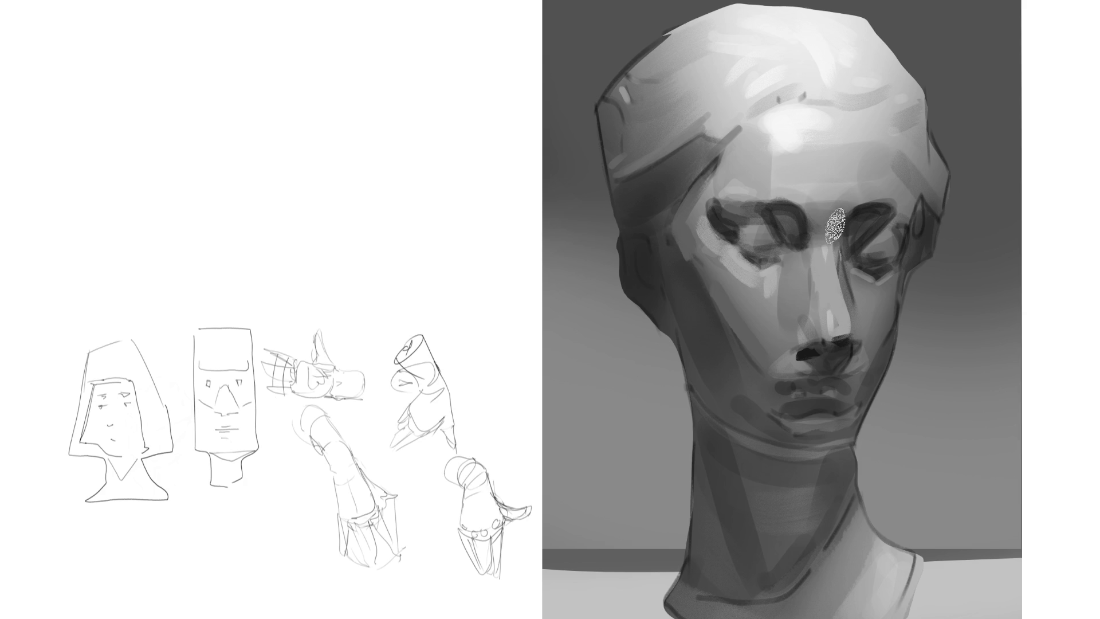
{"action": "left_click", "coordinate": [851, 181]}
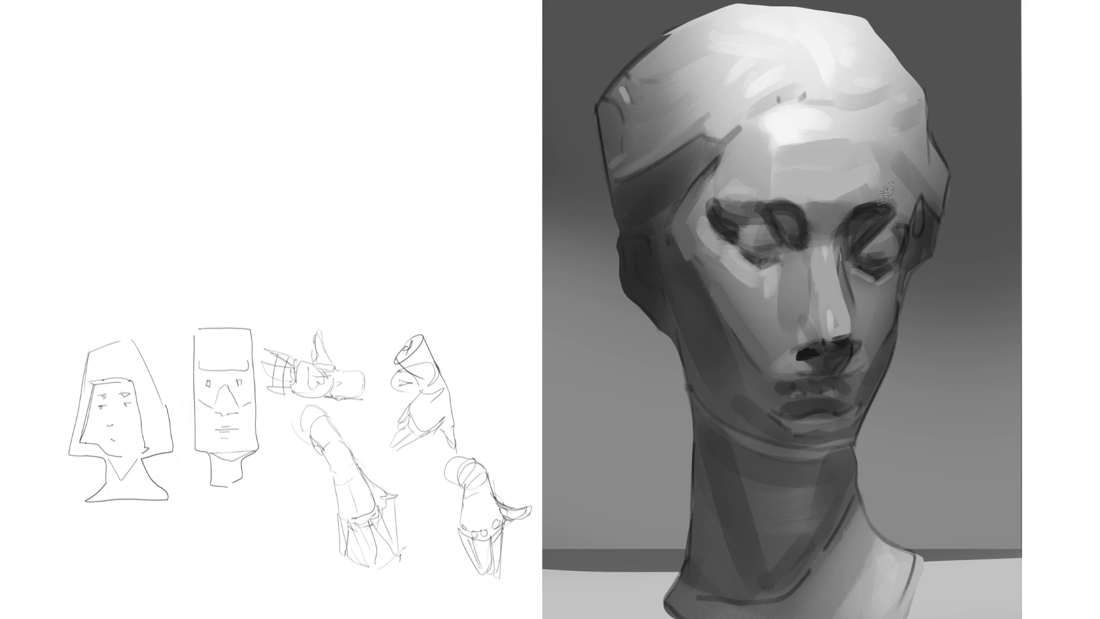
{"action": "left_click_drag", "start_coordinate": [864, 148], "coordinate": [880, 185]}
{"action": "left_click_drag", "start_coordinate": [884, 188], "coordinate": [915, 198]}
{"action": "key", "text": "ctrl+z"}
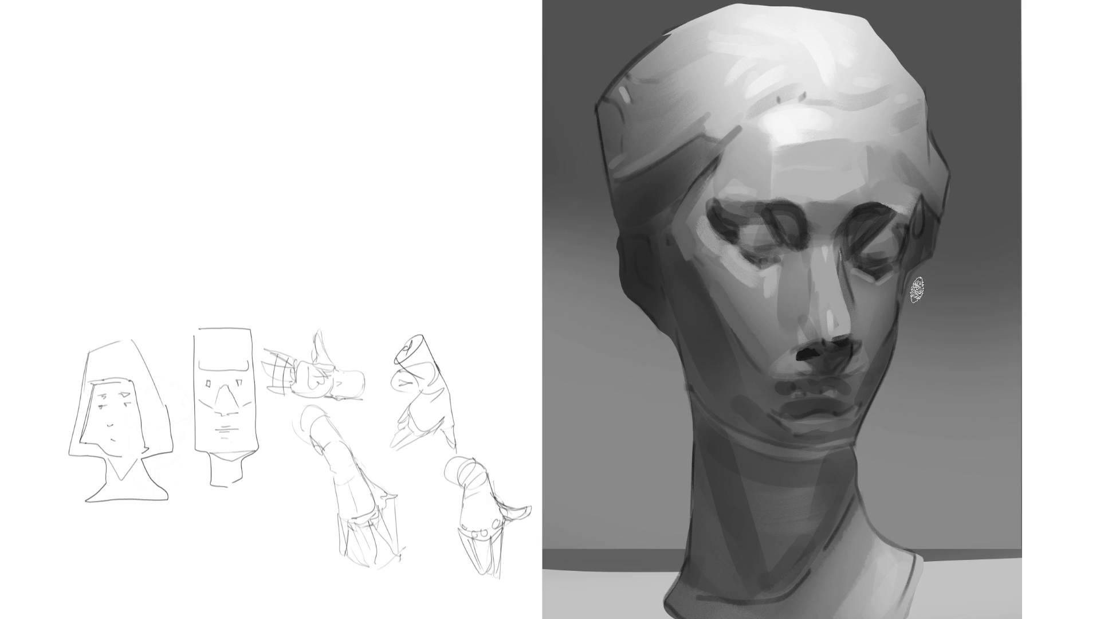
Step: Using sampled greys, soften the right cheek edge and cut the right temple edge against the background
{"action": "left_click", "coordinate": [937, 206], "text": "alt"}
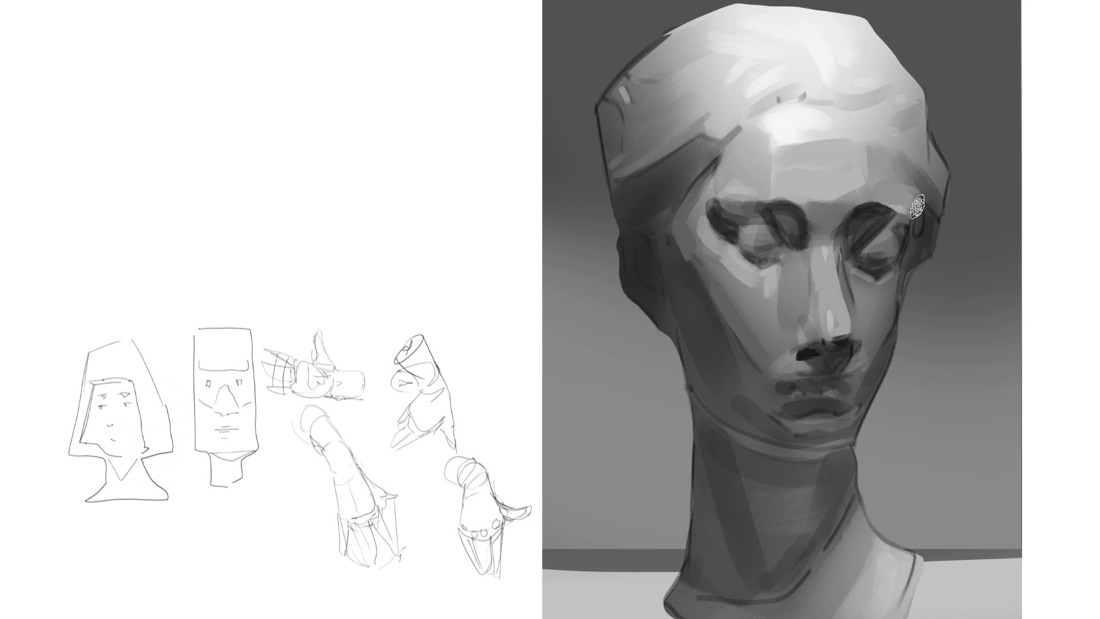
{"action": "left_click_drag", "start_coordinate": [923, 230], "coordinate": [919, 263]}
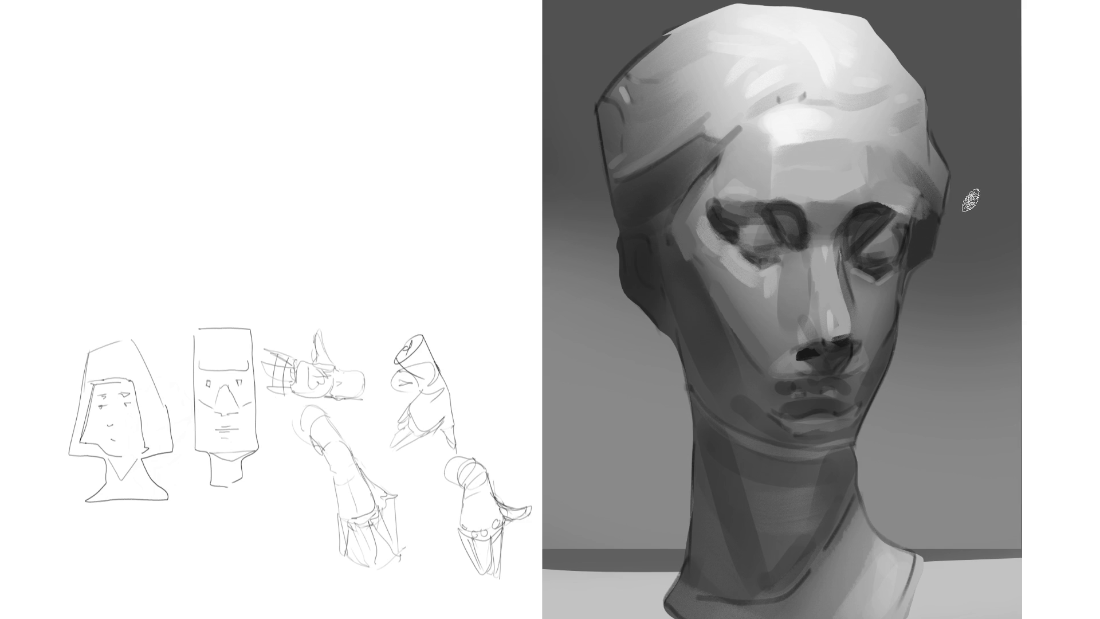
{"action": "left_click", "coordinate": [946, 226], "text": "alt"}
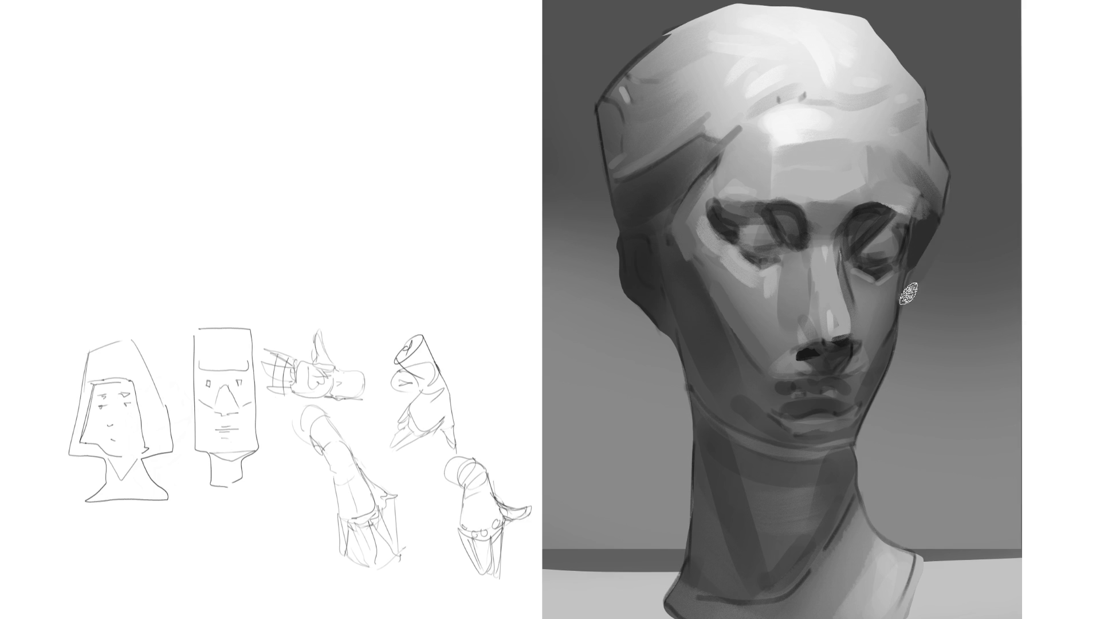
{"action": "left_click_drag", "start_coordinate": [905, 298], "coordinate": [917, 272]}
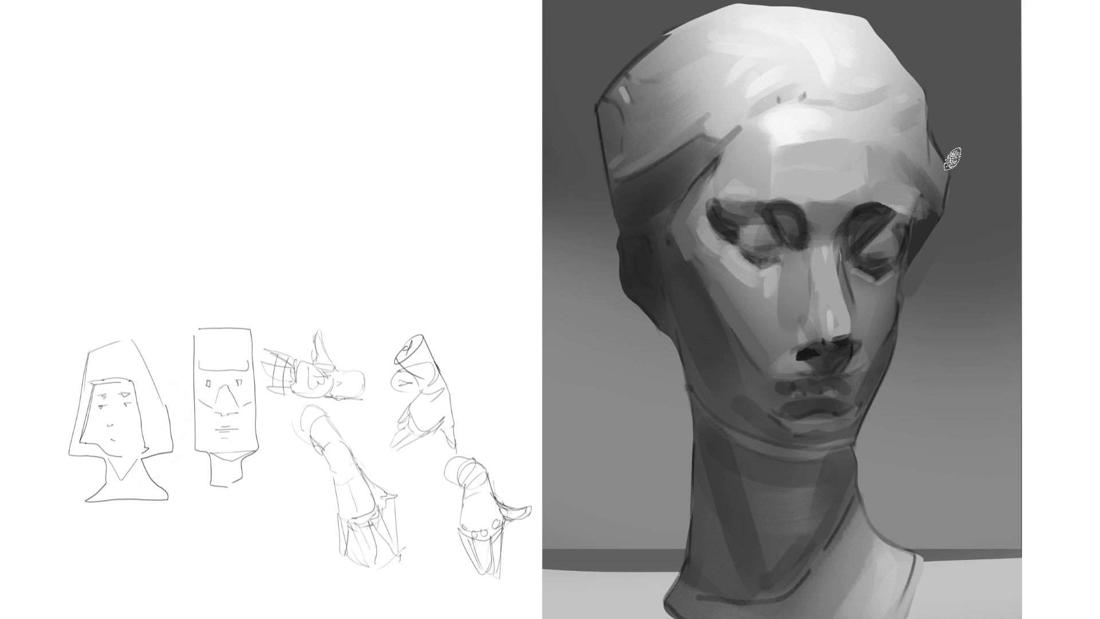
{"action": "left_click_drag", "start_coordinate": [951, 166], "coordinate": [945, 248]}
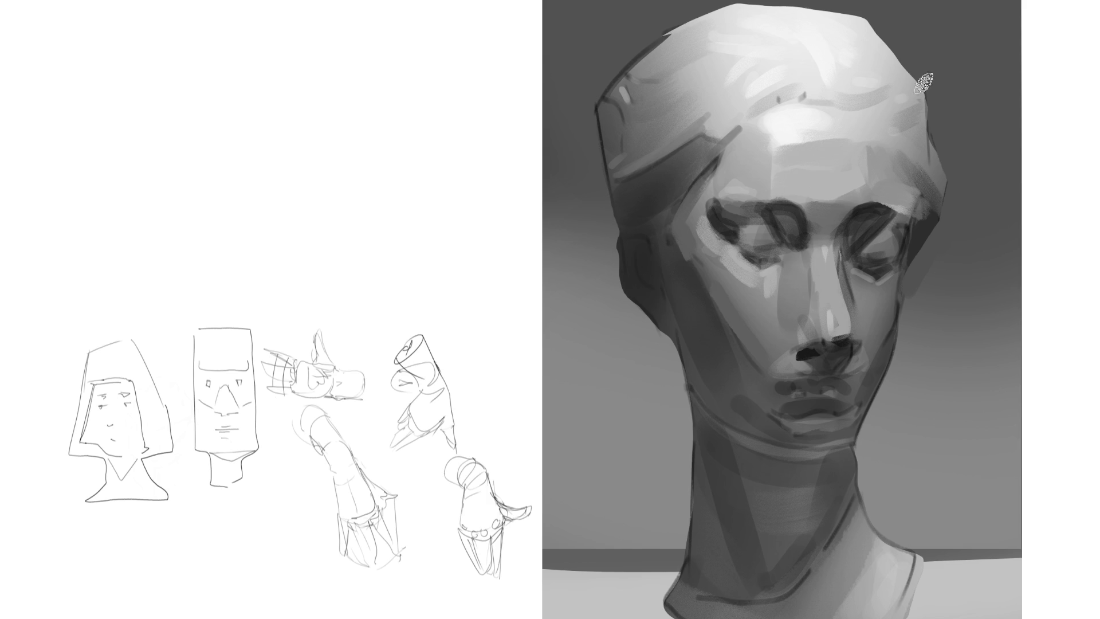
{"action": "left_click_drag", "start_coordinate": [880, 14], "coordinate": [923, 72]}
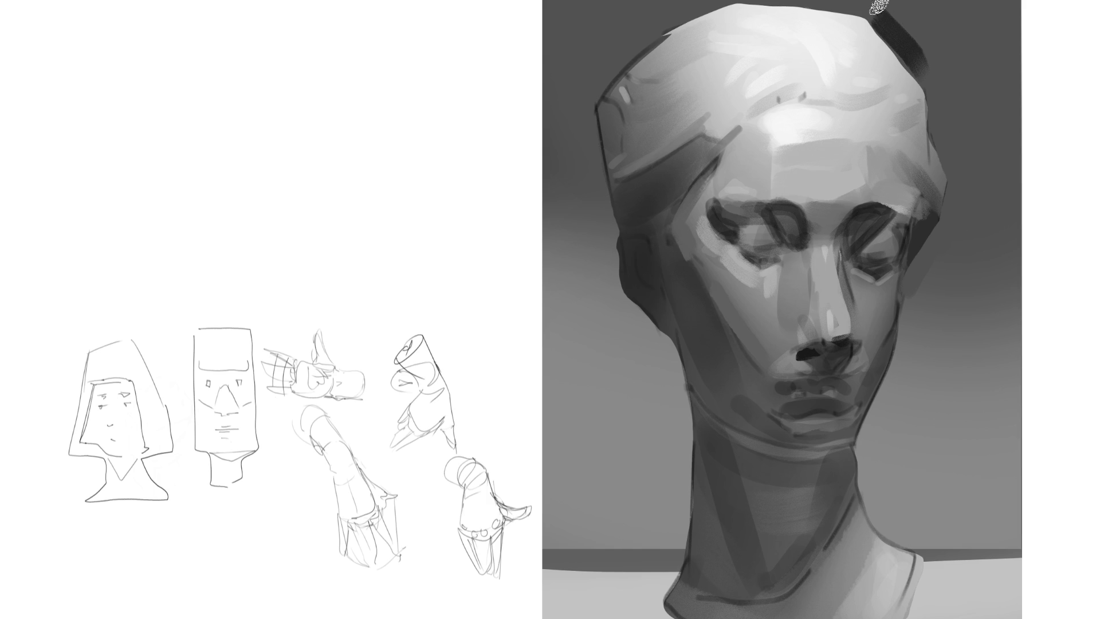
Step: Try thicker dark strokes down the head's upper-right edge, then remove them
{"action": "left_click_drag", "start_coordinate": [880, 7], "coordinate": [937, 83]}
{"action": "left_click_drag", "start_coordinate": [892, 8], "coordinate": [956, 102]}
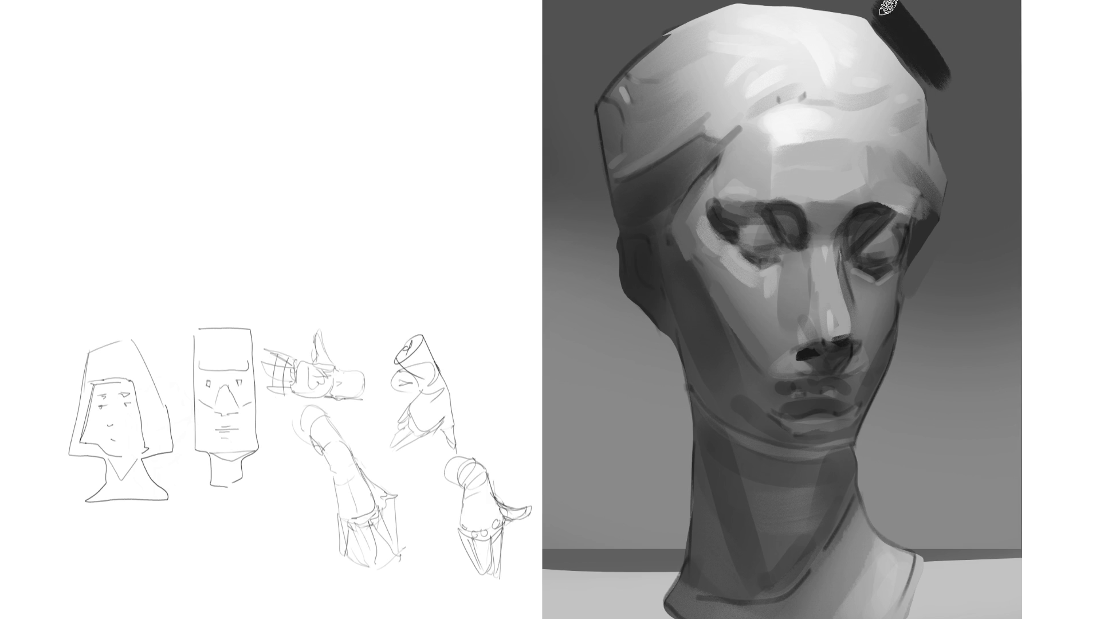
{"action": "left_click_drag", "start_coordinate": [889, 6], "coordinate": [960, 112]}
{"action": "key", "text": "ctrl+z"}
{"action": "key", "text": "ctrl+z"}
{"action": "key", "text": "ctrl+z"}
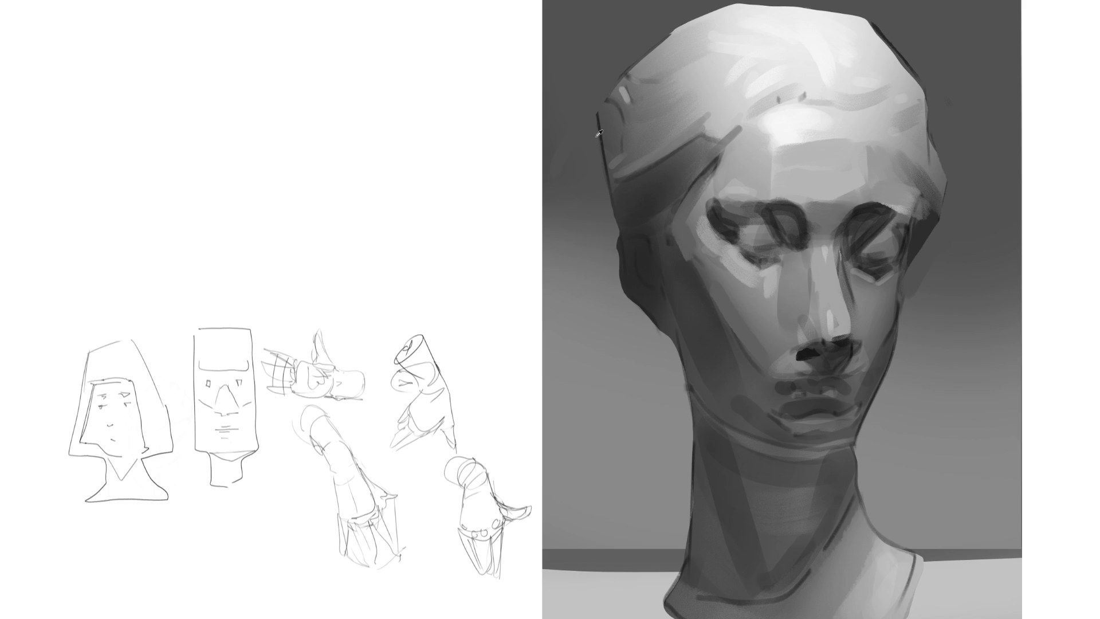
Step: Repaint the head's left side with darker temple and hairline shadows, plus an upper-lip stroke
{"action": "left_click", "coordinate": [630, 202], "text": "alt"}
{"action": "left_click_drag", "start_coordinate": [616, 134], "coordinate": [625, 152]}
{"action": "left_click_drag", "start_coordinate": [628, 71], "coordinate": [629, 143]}
{"action": "left_click_drag", "start_coordinate": [596, 80], "coordinate": [600, 169]}
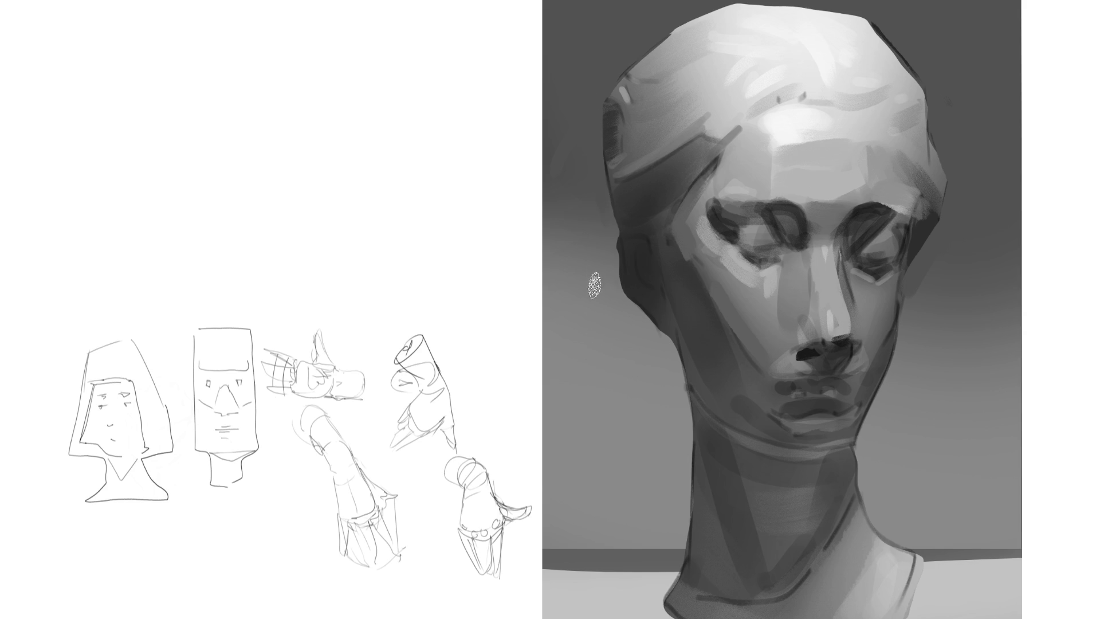
{"action": "mouse_move", "coordinate": [620, 214]}
{"action": "left_mouse_down"}
{"action": "mouse_move", "coordinate": [647, 213]}
{"action": "mouse_move", "coordinate": [668, 166]}
{"action": "mouse_move", "coordinate": [702, 144]}
{"action": "left_mouse_up"}
{"action": "left_click", "coordinate": [642, 230], "text": "alt"}
{"action": "mouse_move", "coordinate": [659, 218]}
{"action": "left_mouse_down"}
{"action": "mouse_move", "coordinate": [630, 196]}
{"action": "mouse_move", "coordinate": [702, 163]}
{"action": "left_mouse_up"}
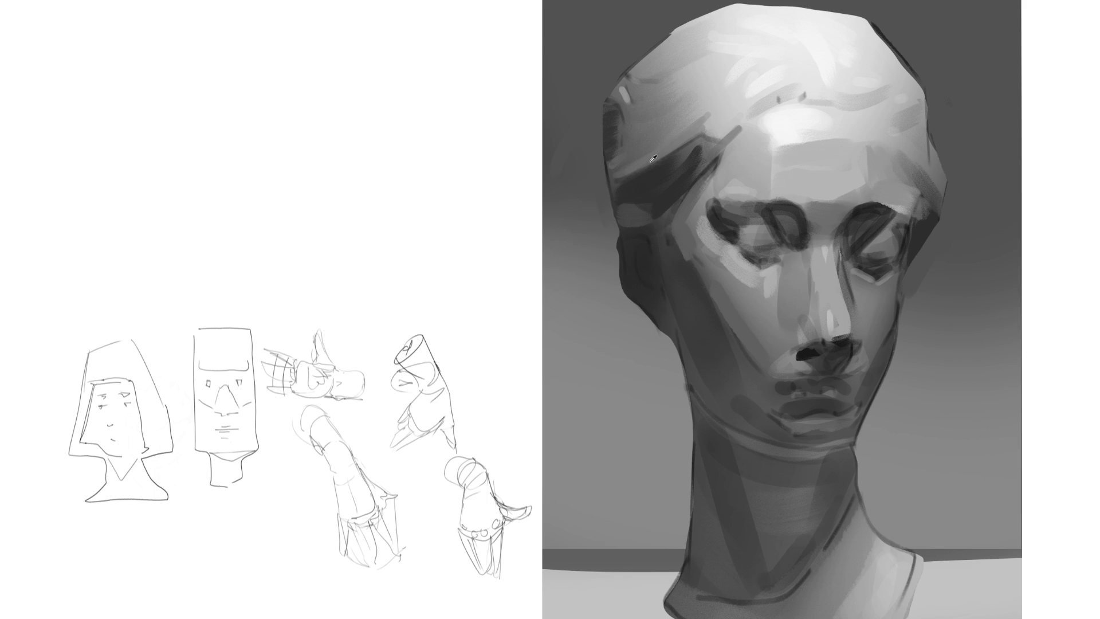
{"action": "mouse_move", "coordinate": [612, 135]}
{"action": "left_mouse_down"}
{"action": "mouse_move", "coordinate": [654, 109]}
{"action": "mouse_move", "coordinate": [631, 100]}
{"action": "left_mouse_up"}
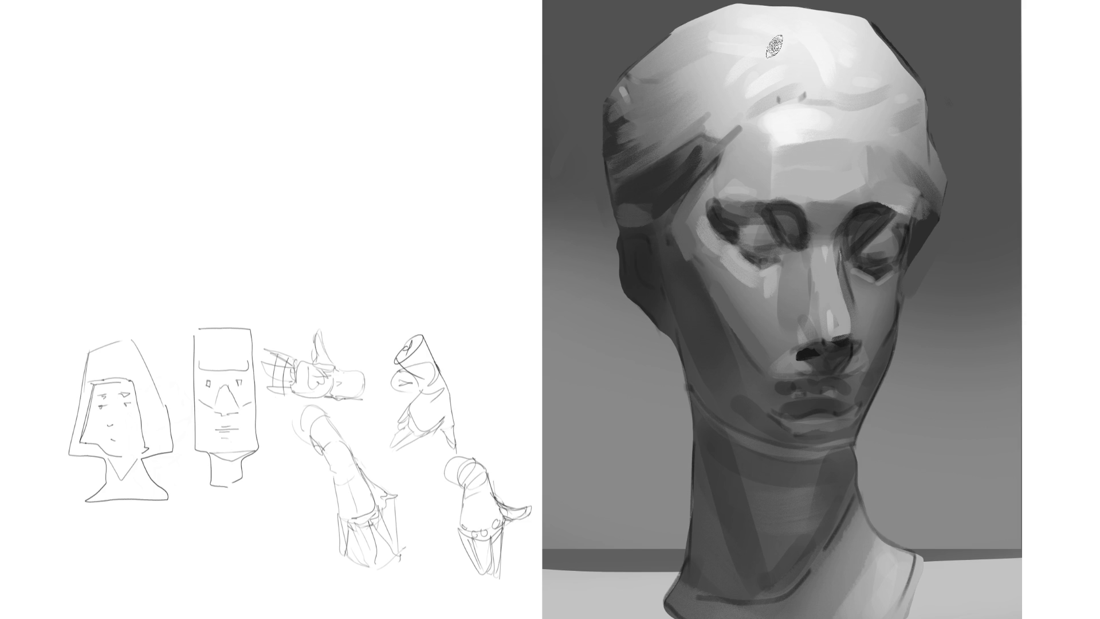
{"action": "left_click_drag", "start_coordinate": [614, 172], "coordinate": [687, 129]}
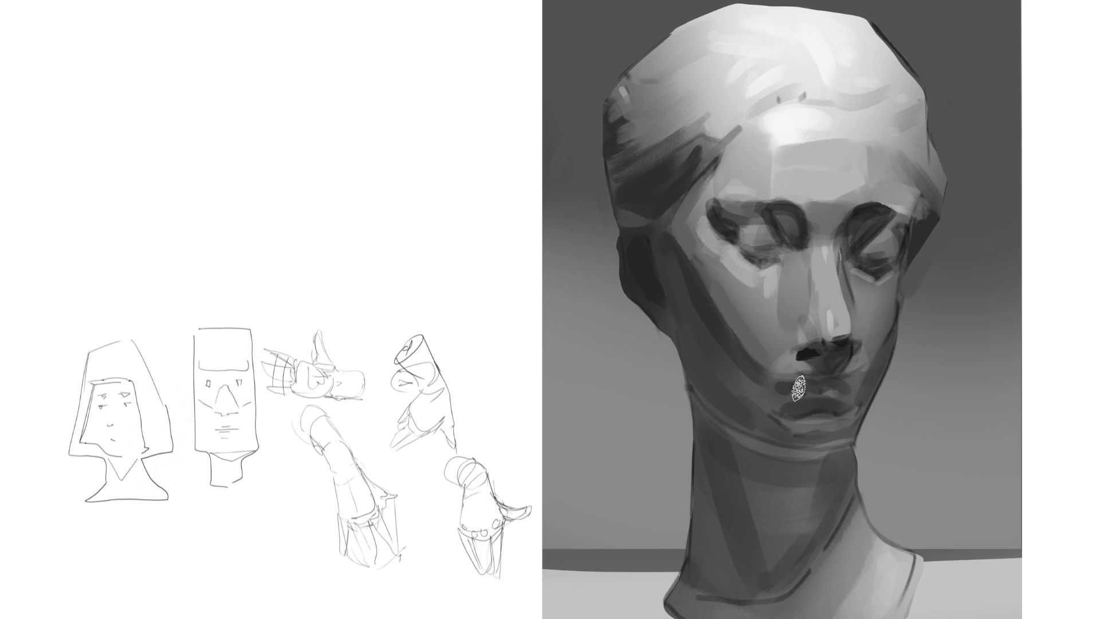
{"action": "left_click_drag", "start_coordinate": [736, 376], "coordinate": [782, 381]}
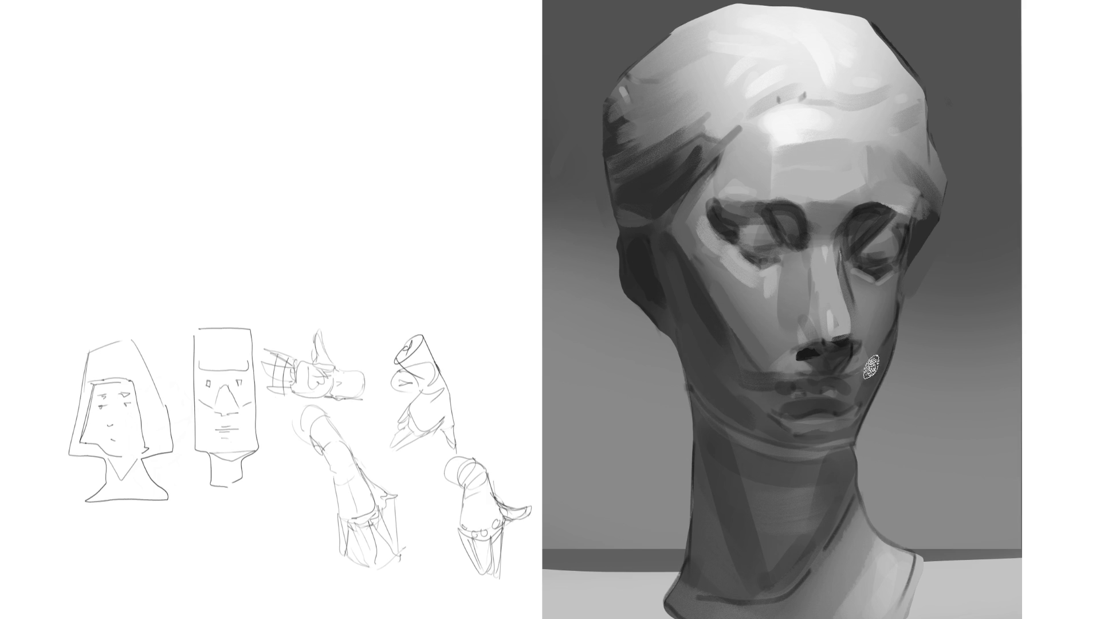
Step: Remove the upper-lip stroke, dab a mouth-corner shadow, and lighten the planes beside both nostrils
{"action": "key", "text": "ctrl+z"}
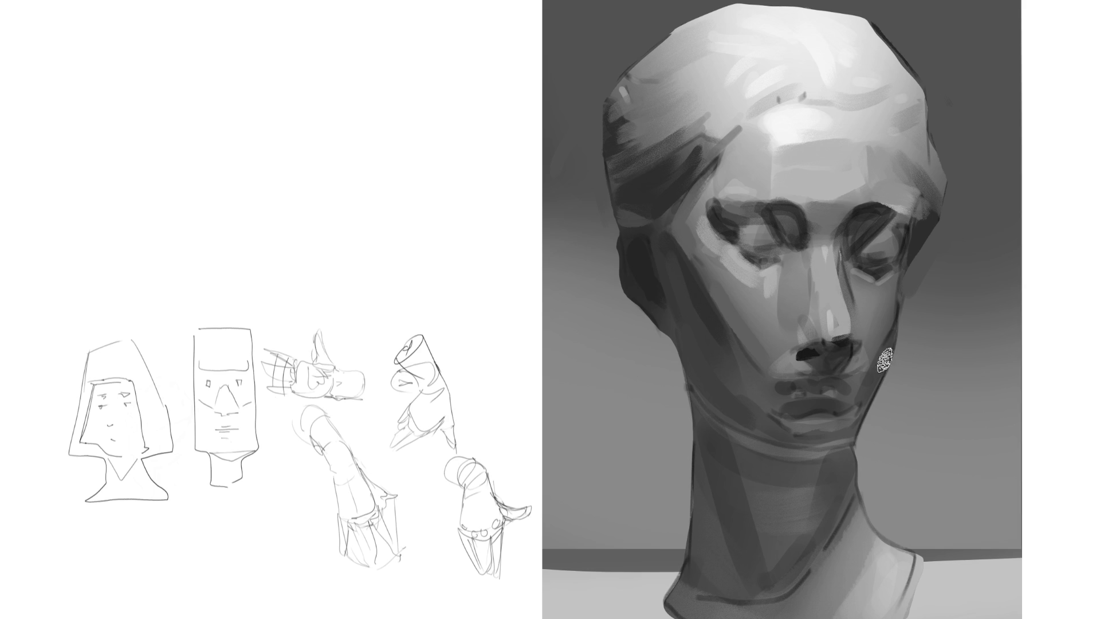
{"action": "left_click", "coordinate": [862, 385]}
{"action": "left_click_drag", "start_coordinate": [787, 353], "coordinate": [796, 367]}
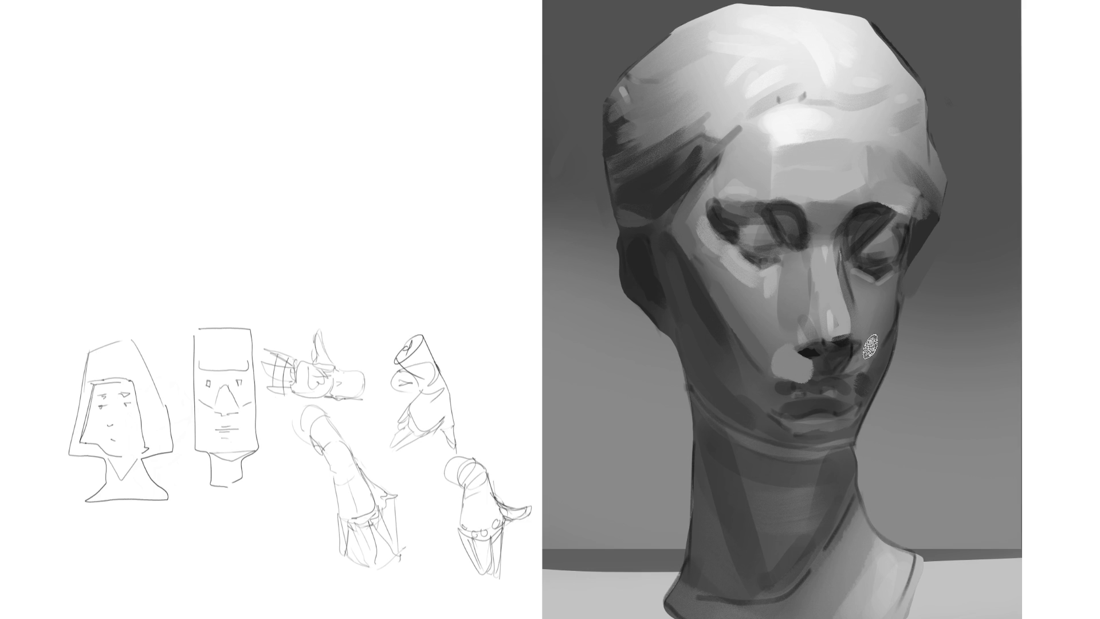
{"action": "left_click_drag", "start_coordinate": [848, 373], "coordinate": [864, 331]}
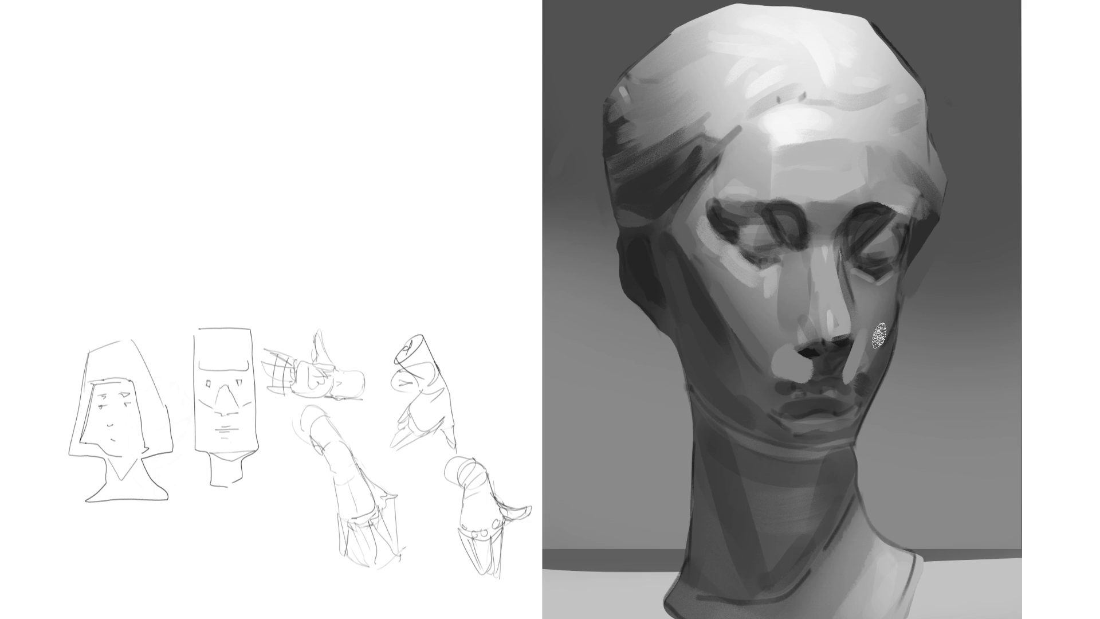
{"action": "key", "text": "ctrl+z"}
{"action": "left_click_drag", "start_coordinate": [848, 377], "coordinate": [863, 341]}
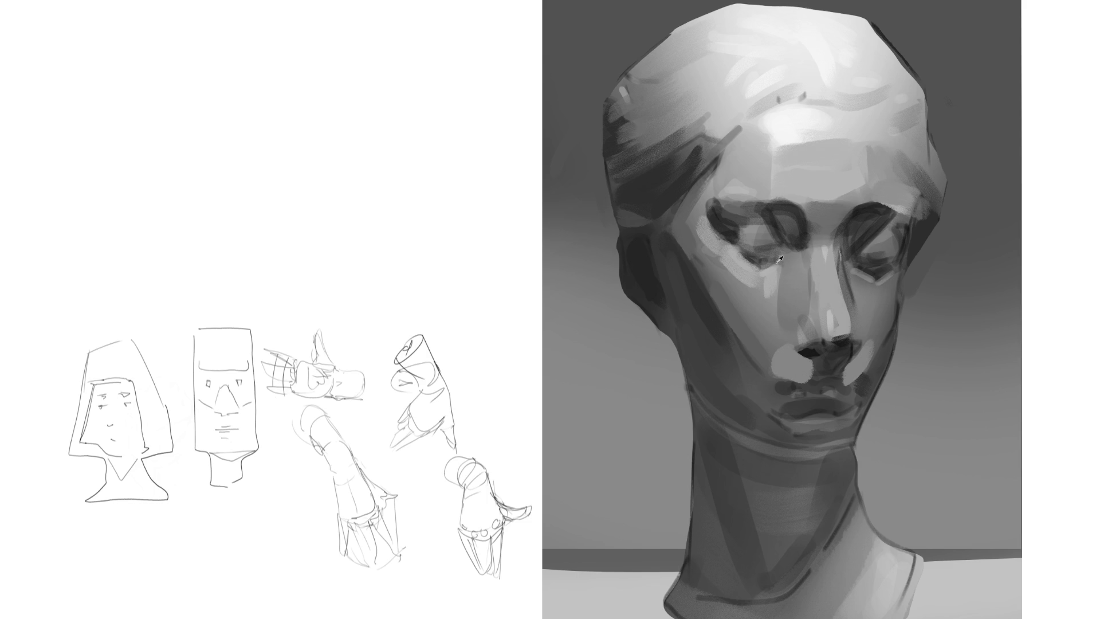
Step: Lighten the cheek under the right eye, deepen the under-nose shadow, and shade the nose's right side
{"action": "left_click_drag", "start_coordinate": [849, 274], "coordinate": [896, 269]}
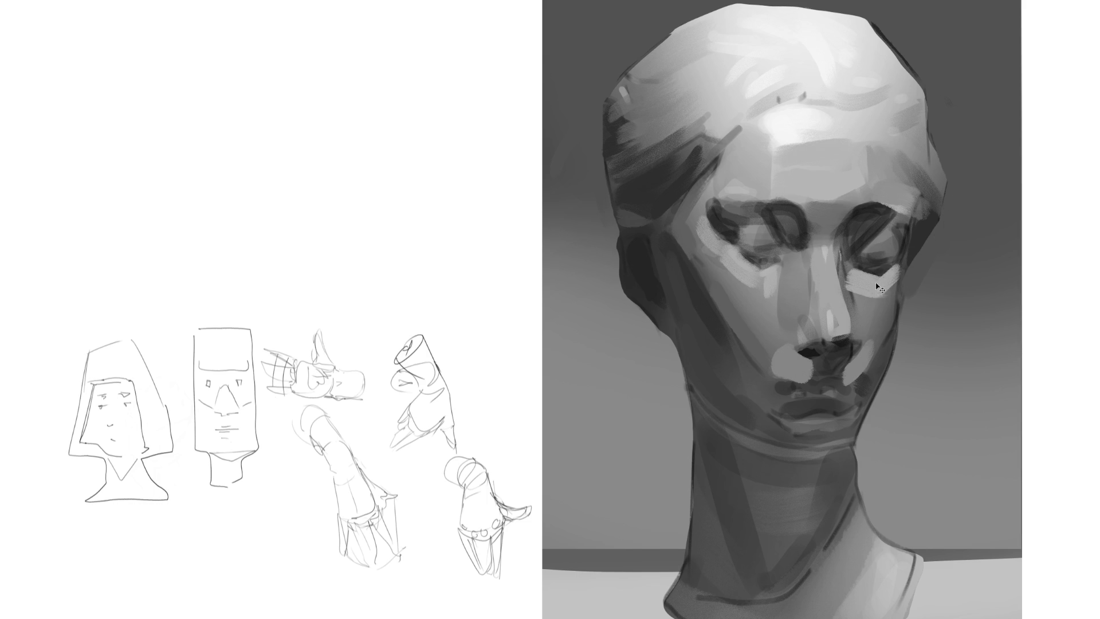
{"action": "key", "text": "ctrl+z"}
{"action": "mouse_move", "coordinate": [847, 273]}
{"action": "left_mouse_down"}
{"action": "mouse_move", "coordinate": [897, 271]}
{"action": "mouse_move", "coordinate": [894, 240]}
{"action": "mouse_move", "coordinate": [916, 231]}
{"action": "mouse_move", "coordinate": [882, 244]}
{"action": "left_mouse_up"}
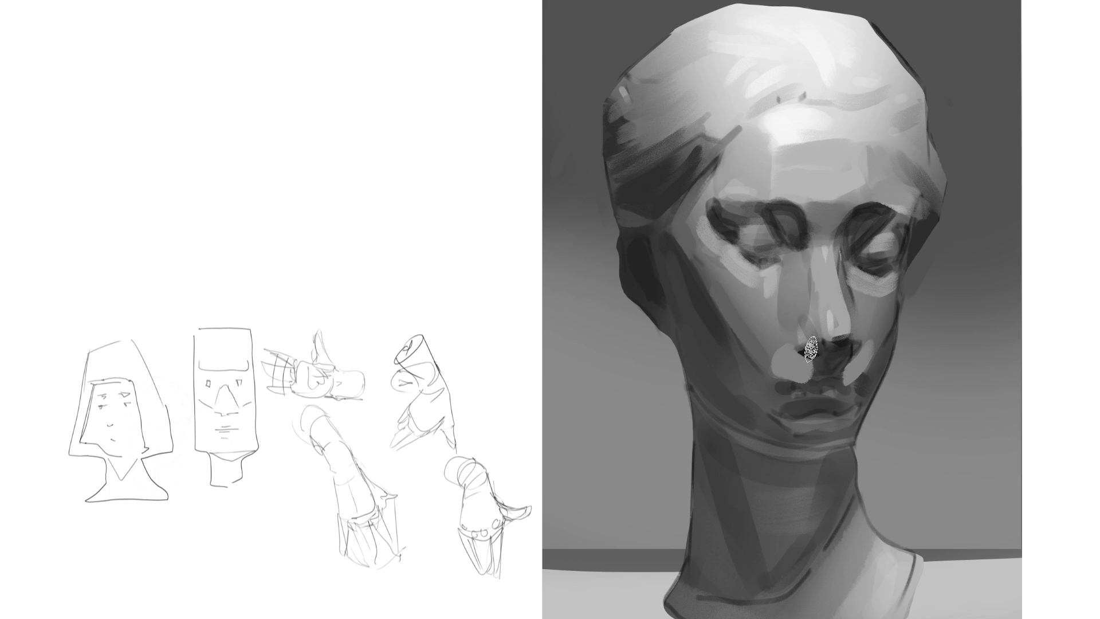
{"action": "left_click_drag", "start_coordinate": [802, 358], "coordinate": [829, 372]}
{"action": "left_click_drag", "start_coordinate": [863, 352], "coordinate": [856, 292]}
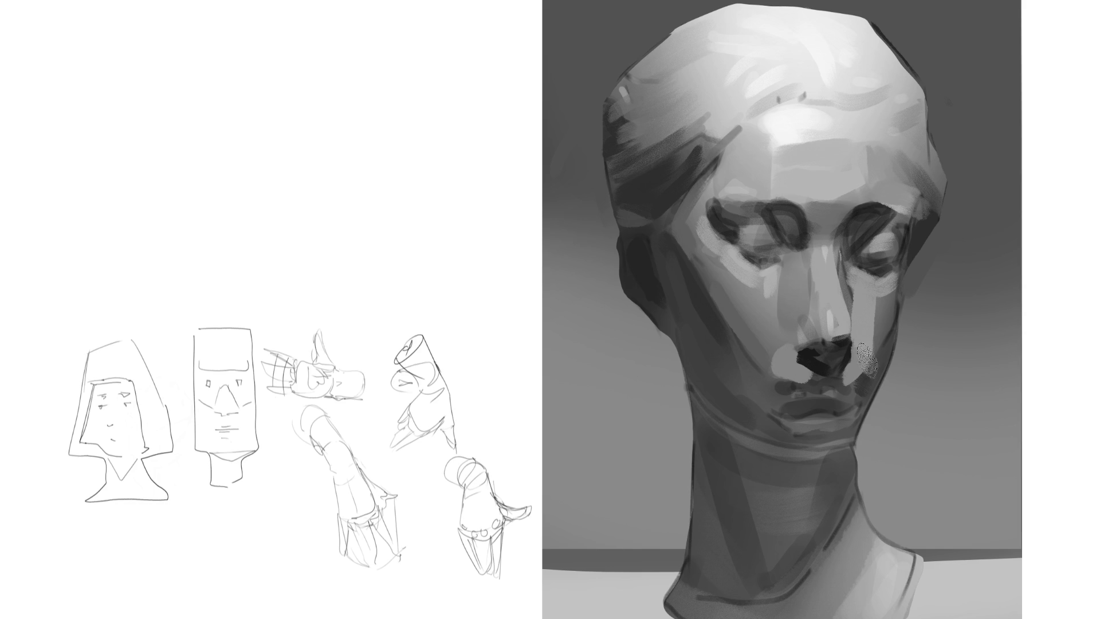
{"action": "left_click_drag", "start_coordinate": [868, 352], "coordinate": [862, 261]}
{"action": "left_click_drag", "start_coordinate": [890, 346], "coordinate": [876, 298]}
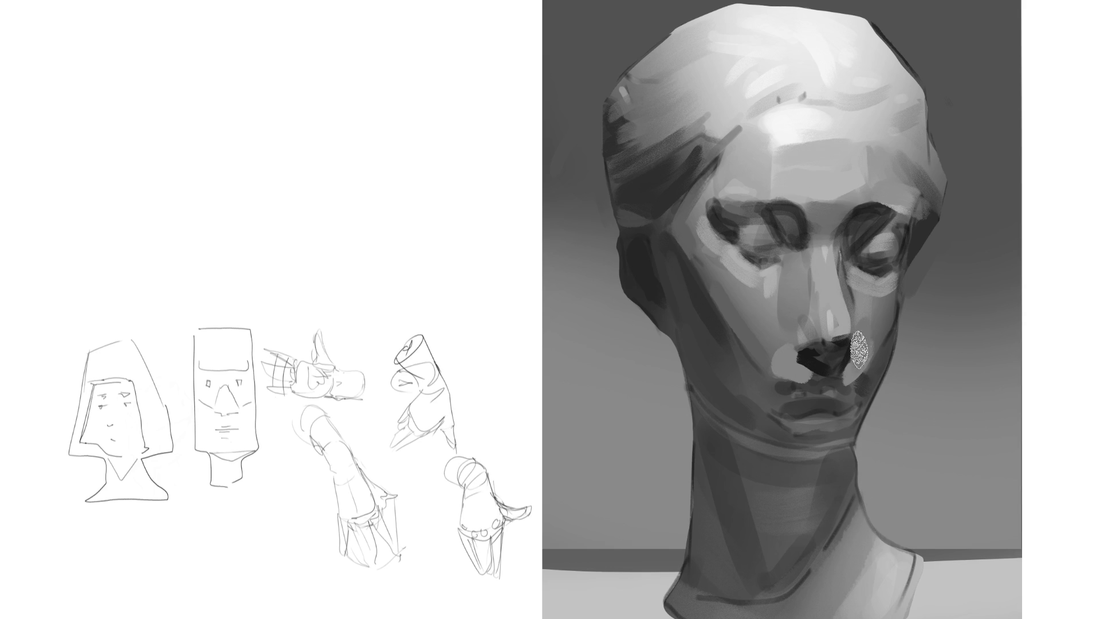
Step: Darken both sides of the nose bridge and add a dim, narrow highlight down the bridge
{"action": "left_click_drag", "start_coordinate": [839, 252], "coordinate": [855, 293]}
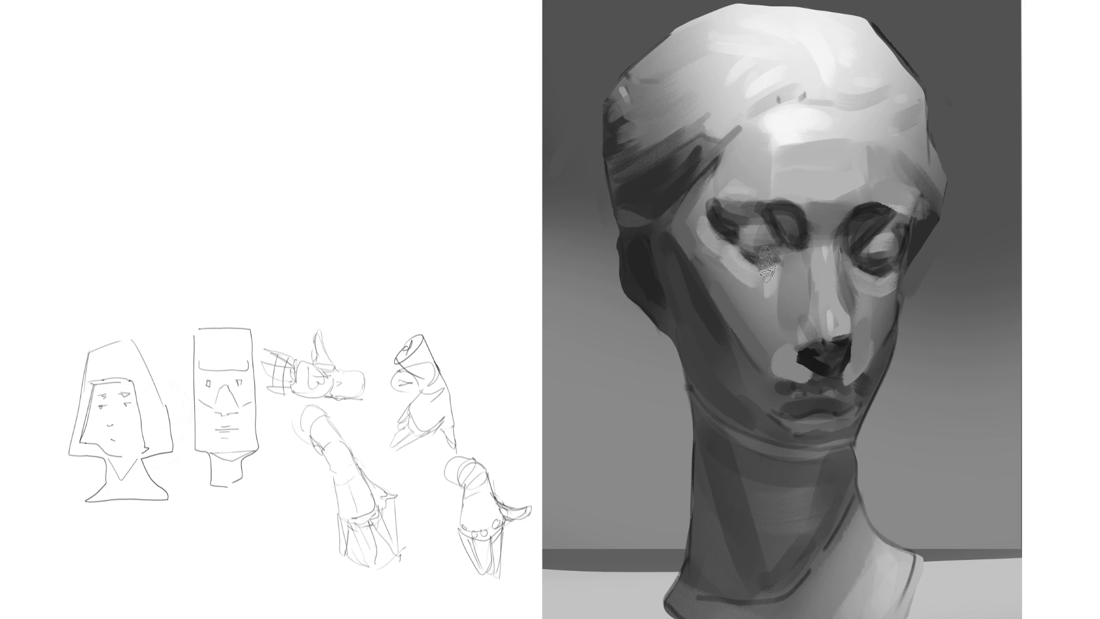
{"action": "left_click_drag", "start_coordinate": [797, 281], "coordinate": [786, 321]}
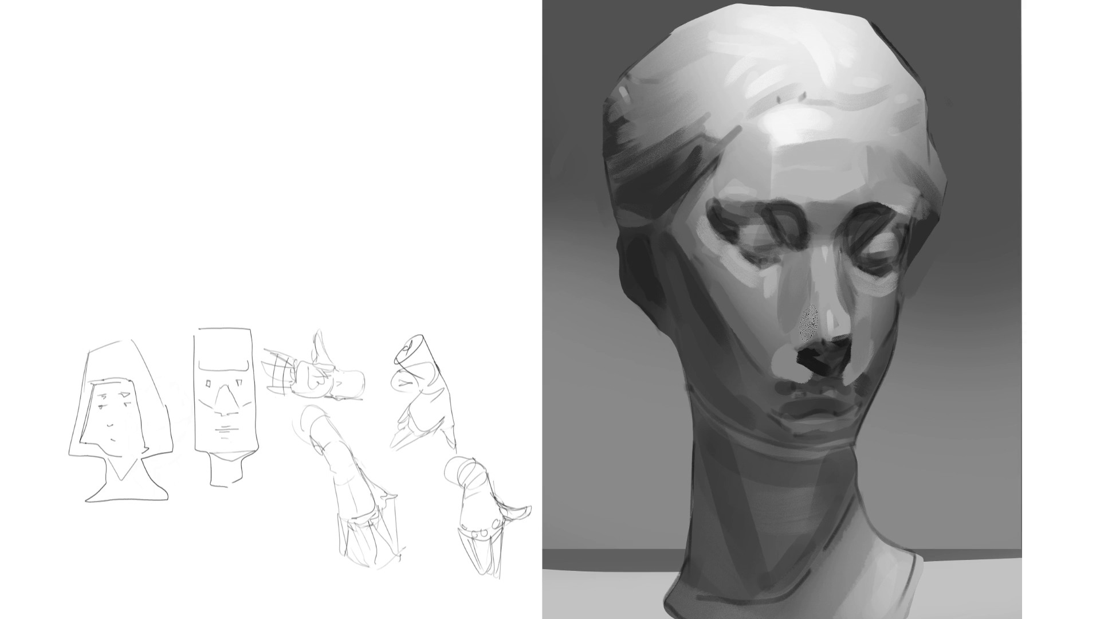
{"action": "left_click_drag", "start_coordinate": [833, 344], "coordinate": [842, 358]}
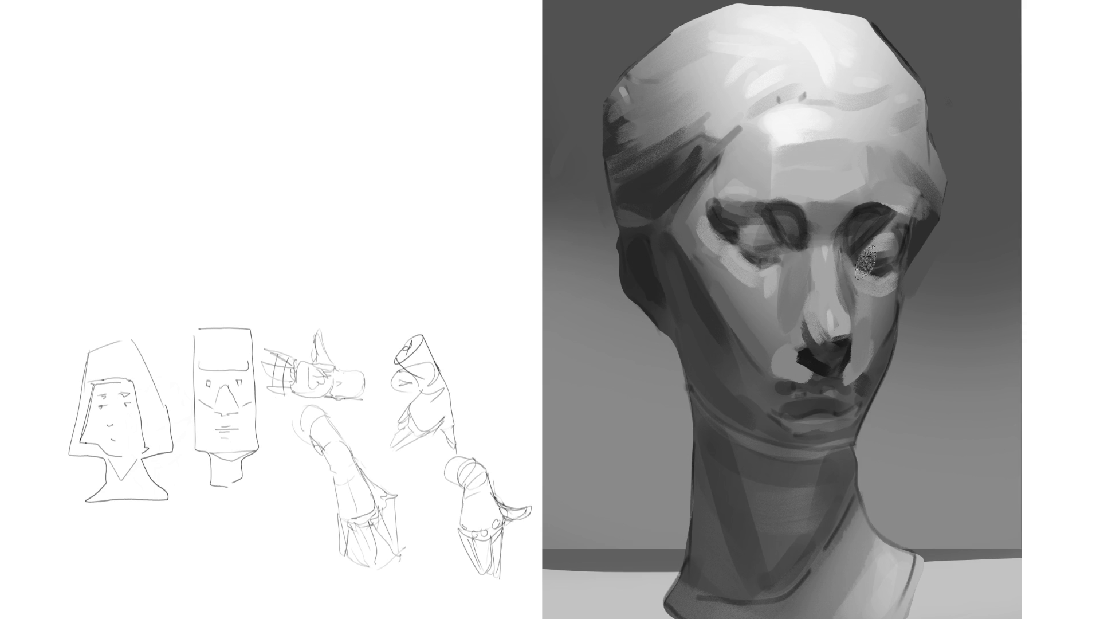
{"action": "mouse_move", "coordinate": [809, 314]}
{"action": "left_mouse_down"}
{"action": "mouse_move", "coordinate": [825, 341]}
{"action": "mouse_move", "coordinate": [834, 337]}
{"action": "left_mouse_up"}
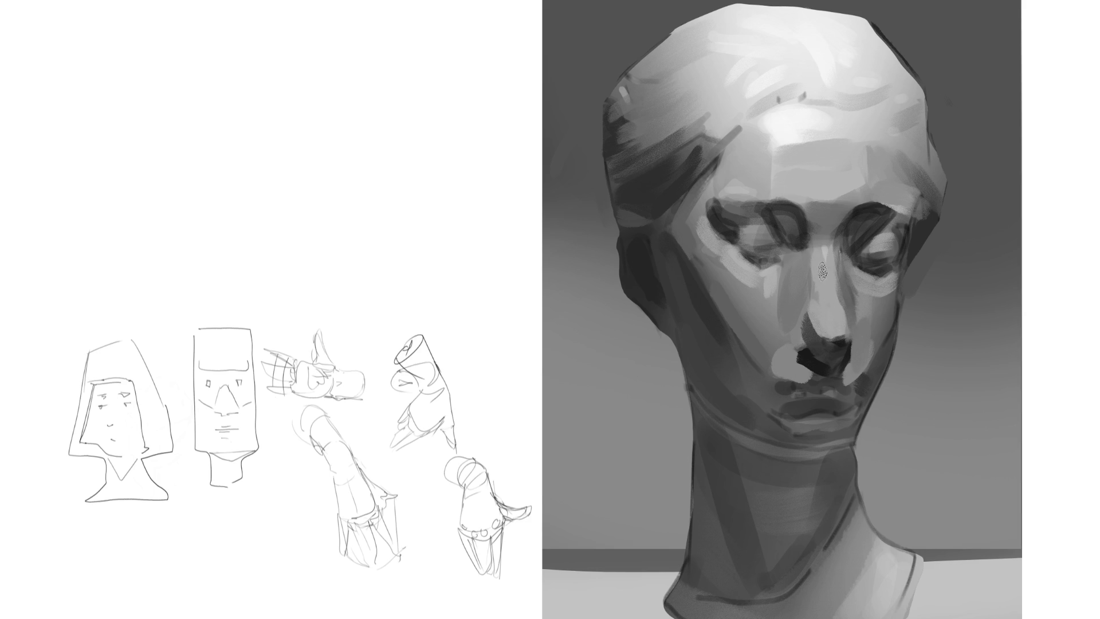
{"action": "left_click_drag", "start_coordinate": [822, 256], "coordinate": [829, 324]}
{"action": "key", "text": "ctrl+z"}
{"action": "left_click_drag", "start_coordinate": [819, 250], "coordinate": [825, 319]}
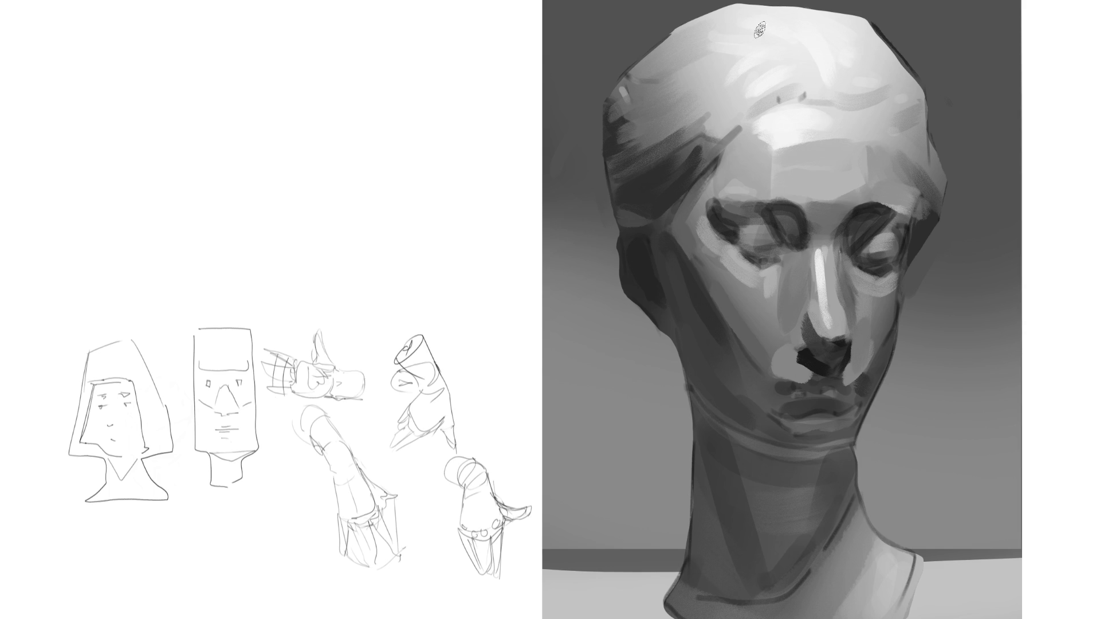
Step: Add a forehead-top highlight, an upper-lip shadow, a darker lip line and lower-lip accents
{"action": "left_click_drag", "start_coordinate": [725, 33], "coordinate": [876, 35]}
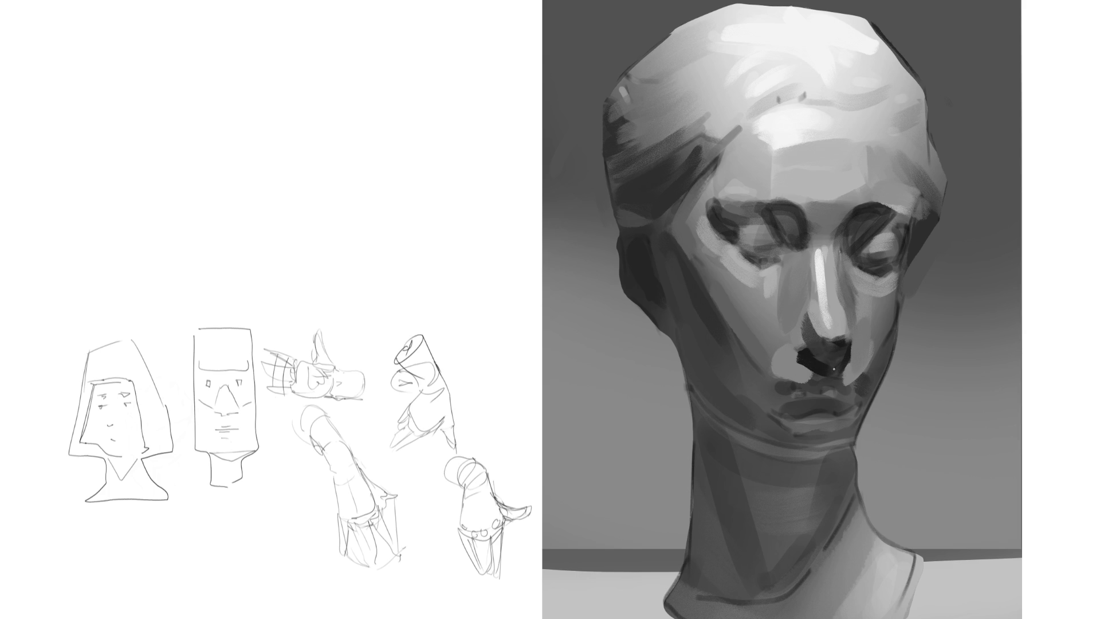
{"action": "left_click_drag", "start_coordinate": [782, 391], "coordinate": [849, 384]}
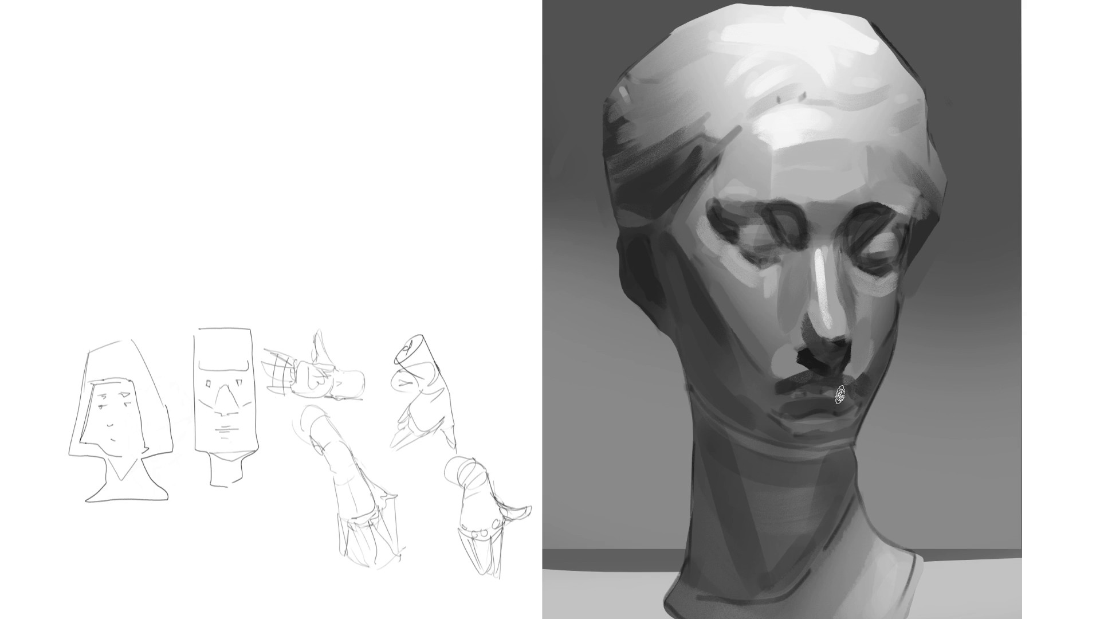
{"action": "left_click_drag", "start_coordinate": [787, 397], "coordinate": [887, 380]}
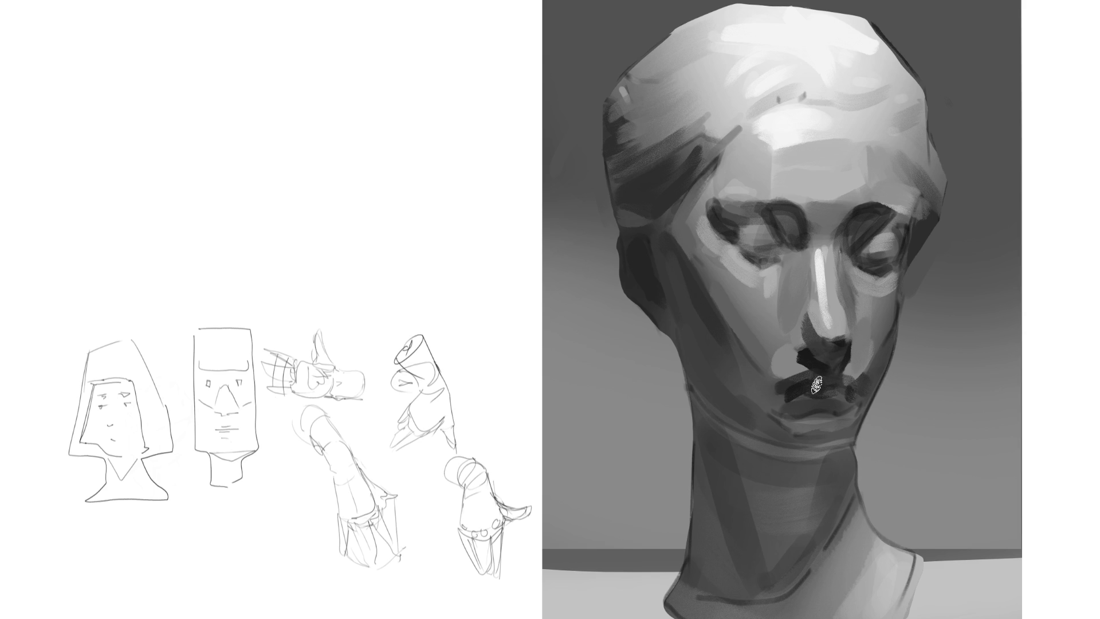
{"action": "left_click_drag", "start_coordinate": [807, 392], "coordinate": [801, 401]}
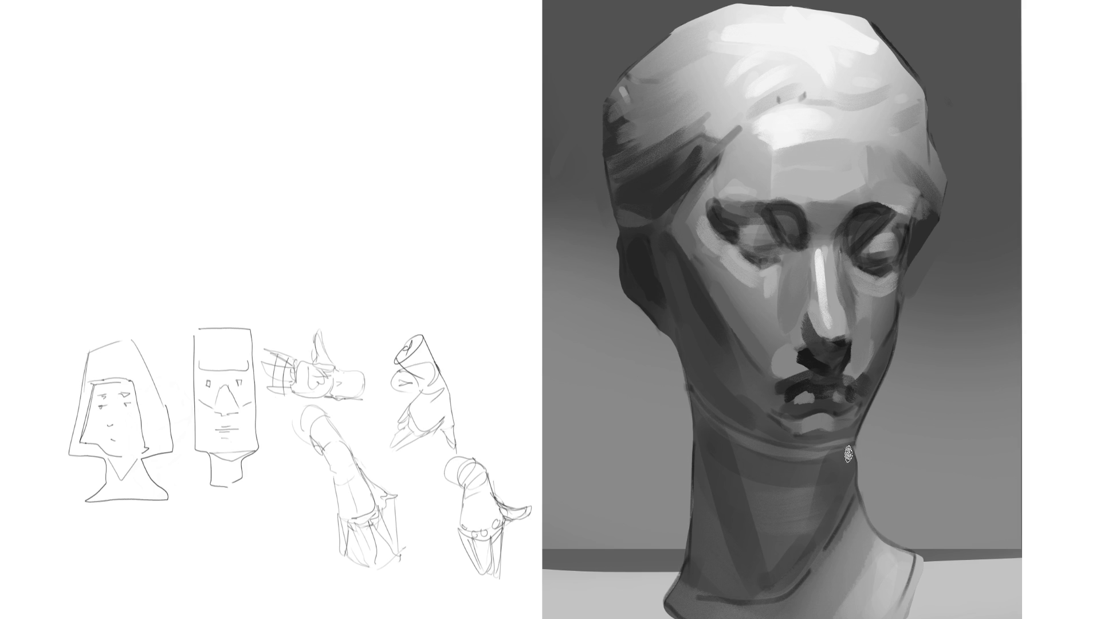
Step: Lighten below the lower lip, then darken the jaw, under the chin and down the neck
{"action": "mouse_move", "coordinate": [854, 409]}
{"action": "left_mouse_down"}
{"action": "mouse_move", "coordinate": [808, 430]}
{"action": "mouse_move", "coordinate": [857, 424]}
{"action": "left_mouse_up"}
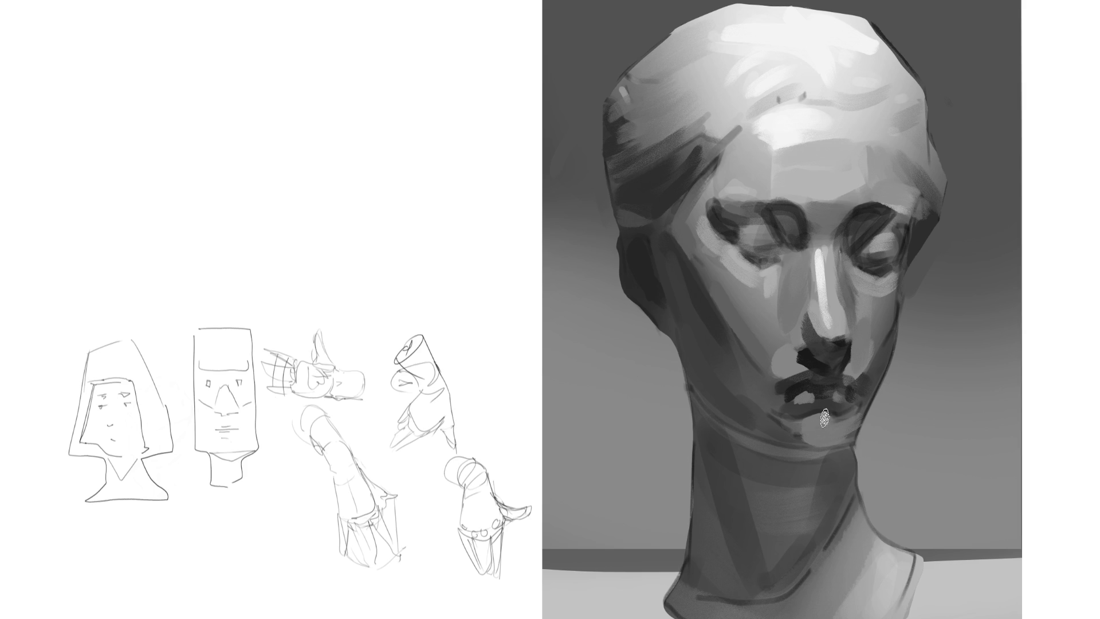
{"action": "mouse_move", "coordinate": [811, 437]}
{"action": "left_mouse_down"}
{"action": "mouse_move", "coordinate": [878, 408]}
{"action": "mouse_move", "coordinate": [804, 428]}
{"action": "mouse_move", "coordinate": [851, 412]}
{"action": "mouse_move", "coordinate": [847, 428]}
{"action": "mouse_move", "coordinate": [859, 416]}
{"action": "mouse_move", "coordinate": [801, 397]}
{"action": "left_mouse_up"}
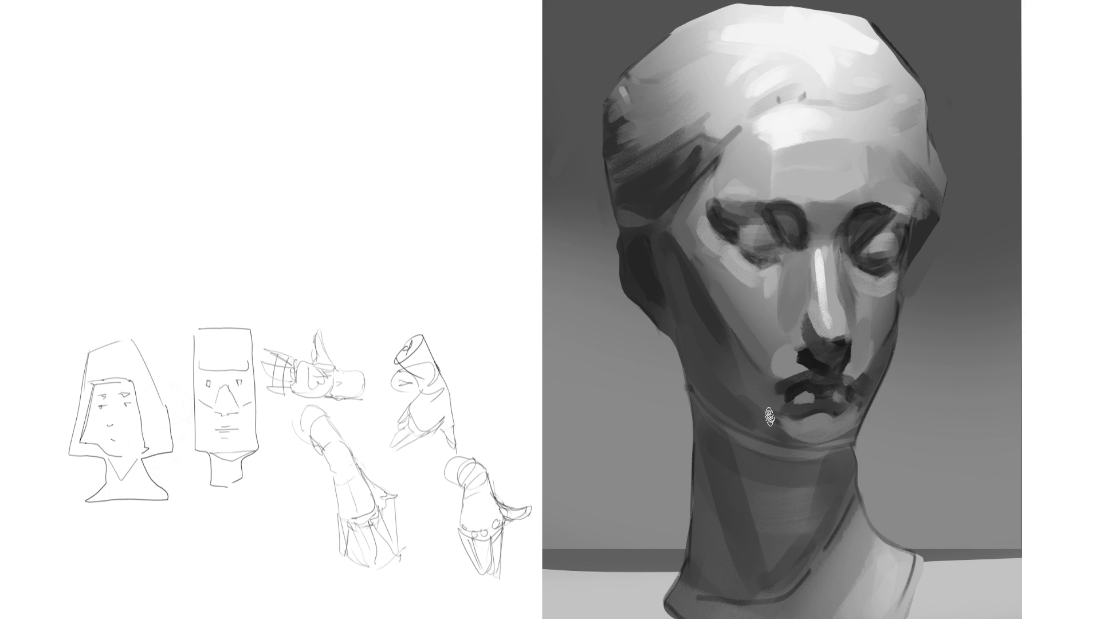
{"action": "mouse_move", "coordinate": [756, 427]}
{"action": "left_mouse_down"}
{"action": "mouse_move", "coordinate": [833, 444]}
{"action": "mouse_move", "coordinate": [853, 436]}
{"action": "left_mouse_up"}
{"action": "key", "text": "ctrl+z"}
{"action": "left_click_drag", "start_coordinate": [774, 446], "coordinate": [860, 435]}
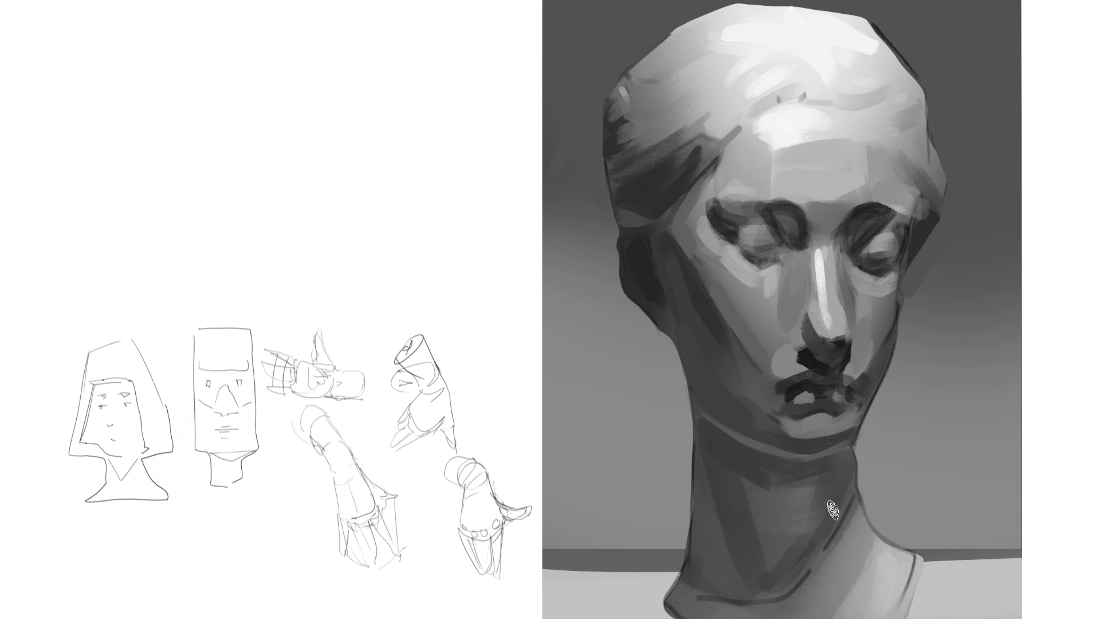
{"action": "mouse_move", "coordinate": [820, 456]}
{"action": "left_mouse_down"}
{"action": "mouse_move", "coordinate": [748, 486]}
{"action": "mouse_move", "coordinate": [717, 475]}
{"action": "left_mouse_up"}
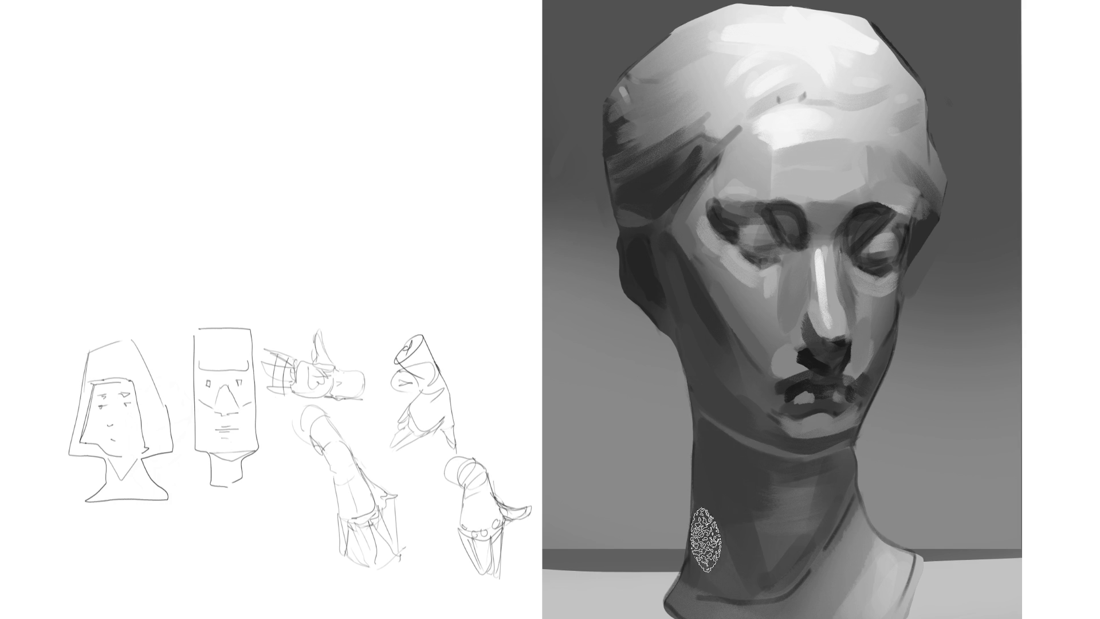
{"action": "left_click_drag", "start_coordinate": [841, 486], "coordinate": [822, 535]}
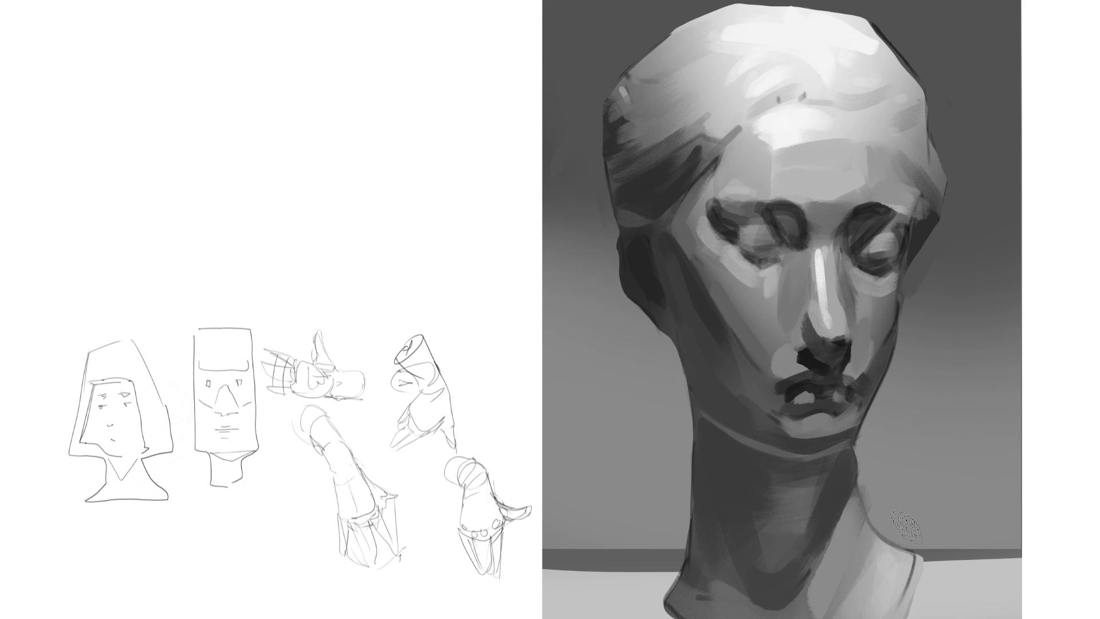
Step: Paint soft white rim lights along the neck edge and the head's upper-right contour
{"action": "left_click_drag", "start_coordinate": [898, 548], "coordinate": [872, 617]}
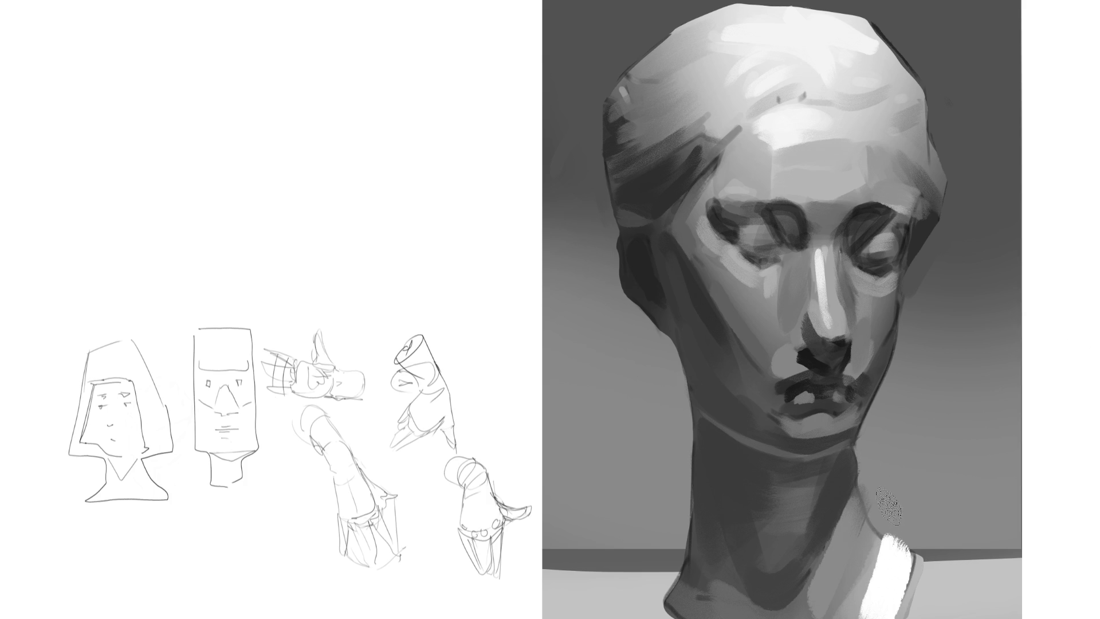
{"action": "left_click_drag", "start_coordinate": [854, 461], "coordinate": [915, 554]}
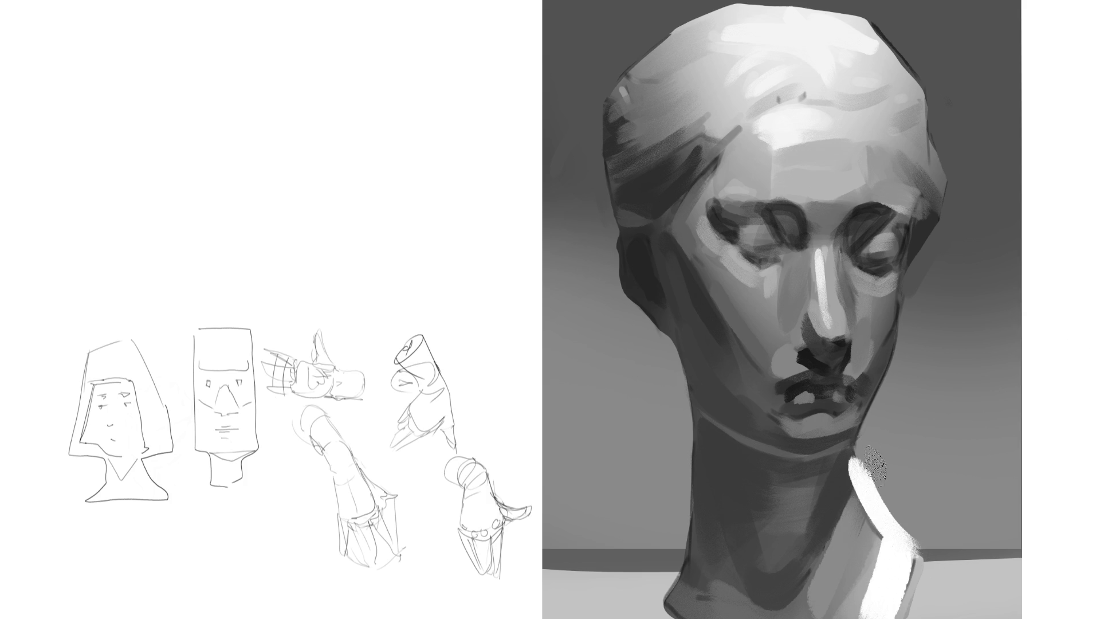
{"action": "key", "text": "ctrl+z"}
{"action": "left_click_drag", "start_coordinate": [871, 458], "coordinate": [919, 550]}
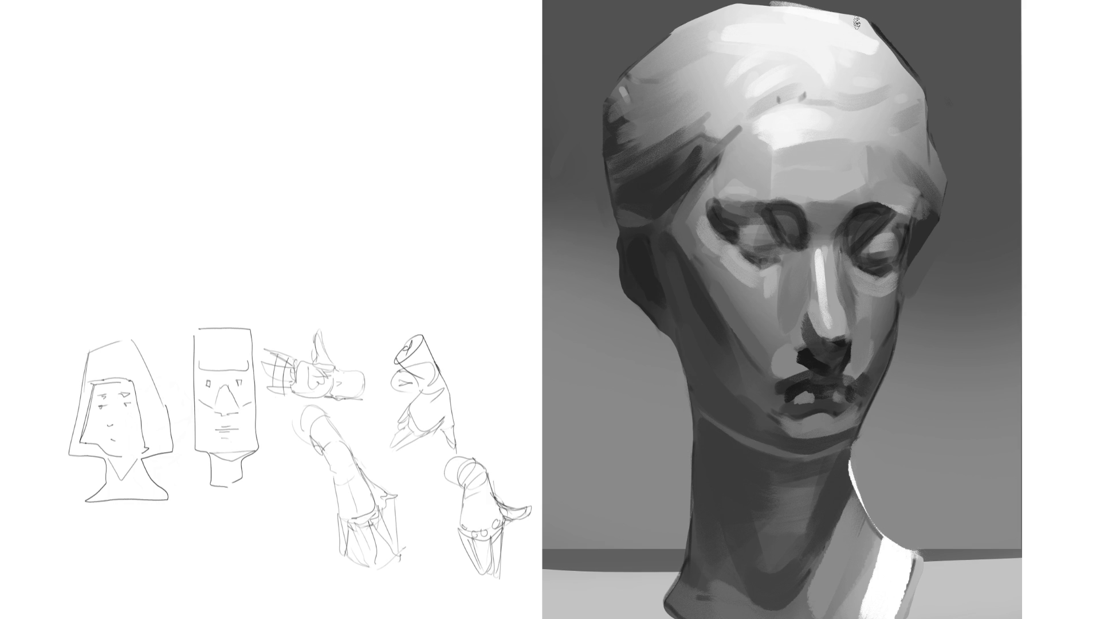
{"action": "mouse_move", "coordinate": [863, 17]}
{"action": "left_mouse_down"}
{"action": "mouse_move", "coordinate": [910, 76]}
{"action": "mouse_move", "coordinate": [943, 163]}
{"action": "left_mouse_up"}
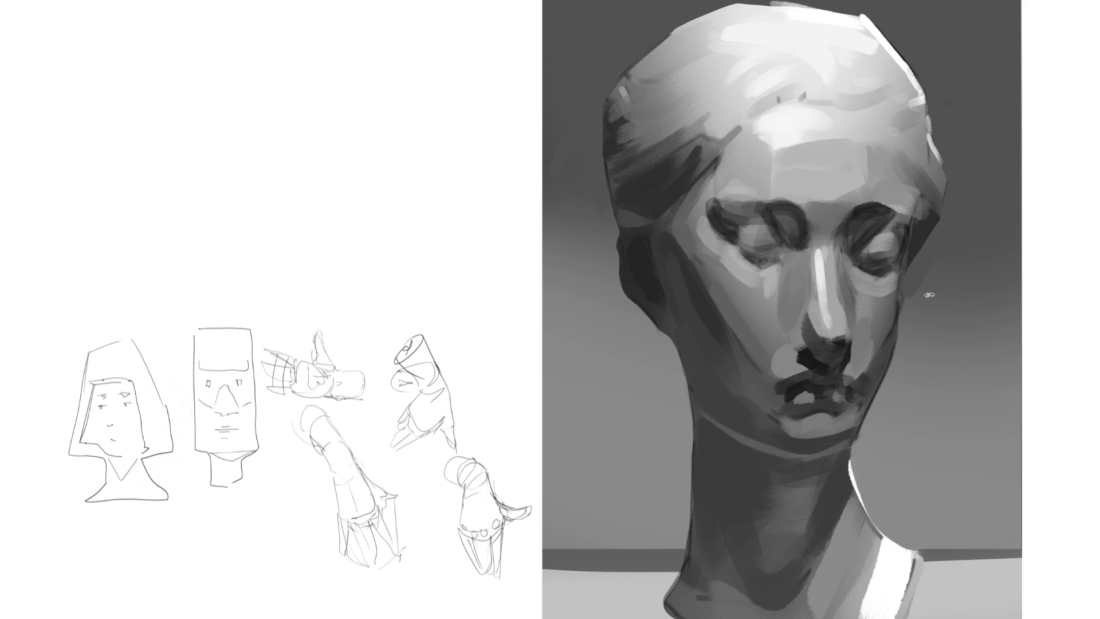
Step: Add a short bright highlight at the eye's outer corner
{"action": "left_click_drag", "start_coordinate": [896, 266], "coordinate": [894, 280]}
{"action": "key", "text": "ctrl+z"}
{"action": "left_click_drag", "start_coordinate": [905, 250], "coordinate": [880, 291]}
{"action": "key", "text": "ctrl+z"}
{"action": "left_click_drag", "start_coordinate": [904, 252], "coordinate": [878, 292]}
{"action": "key", "text": "ctrl+z"}
{"action": "left_click_drag", "start_coordinate": [904, 253], "coordinate": [900, 266]}
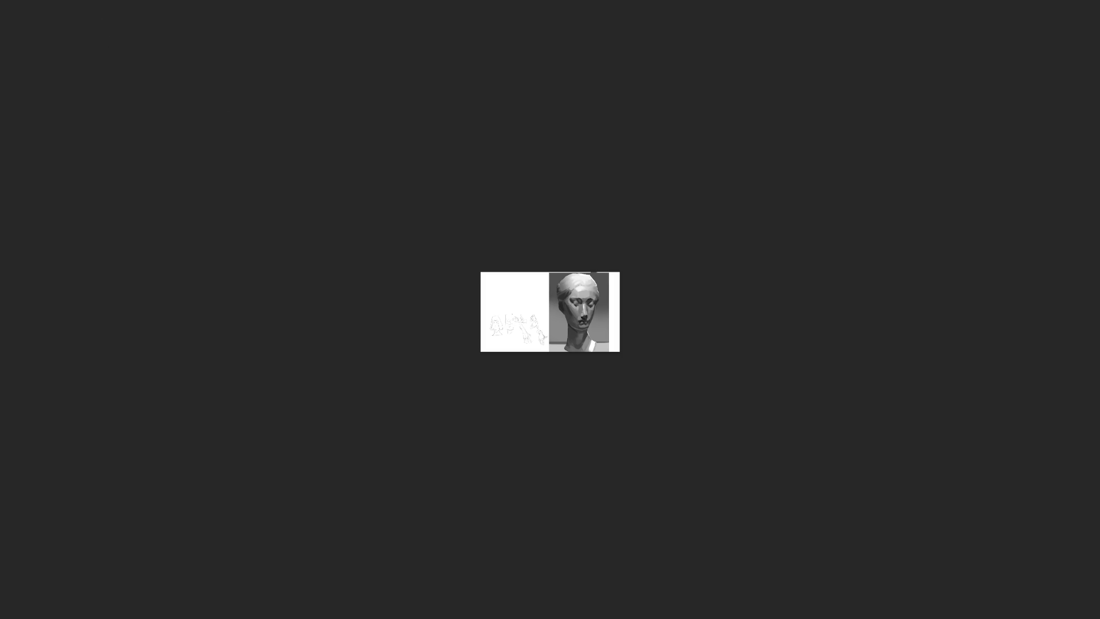
Step: Mirror the canvas horizontally to check the composition's proportions
{"action": "key", "text": "m"}
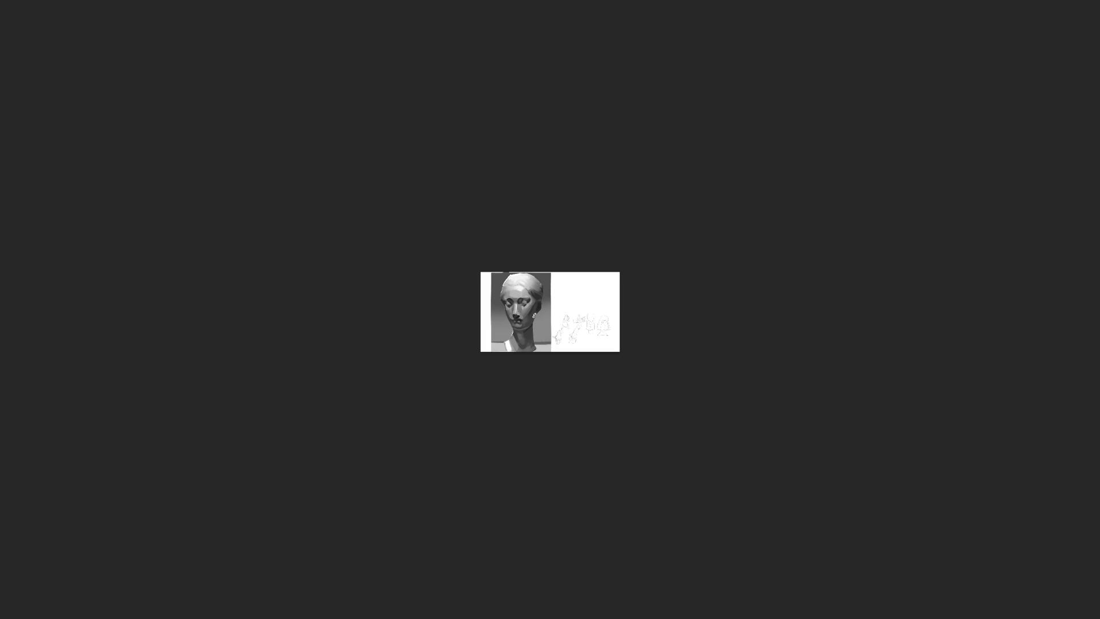
Step: Sample a grey tone from the bust's face
{"action": "left_click", "coordinate": [527, 315], "text": "alt"}
Step: Briefly fade the bust layer to compare, restore full opacity, and scribble a loose stroke on the neck
{"action": "key", "text": "4"}
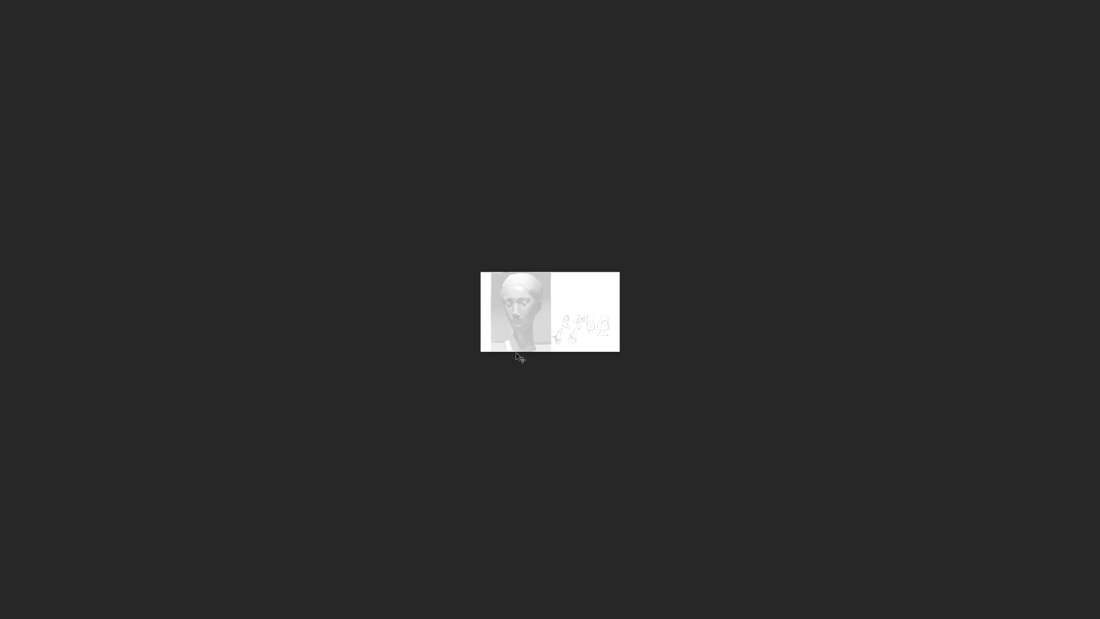
{"action": "key", "text": "0"}
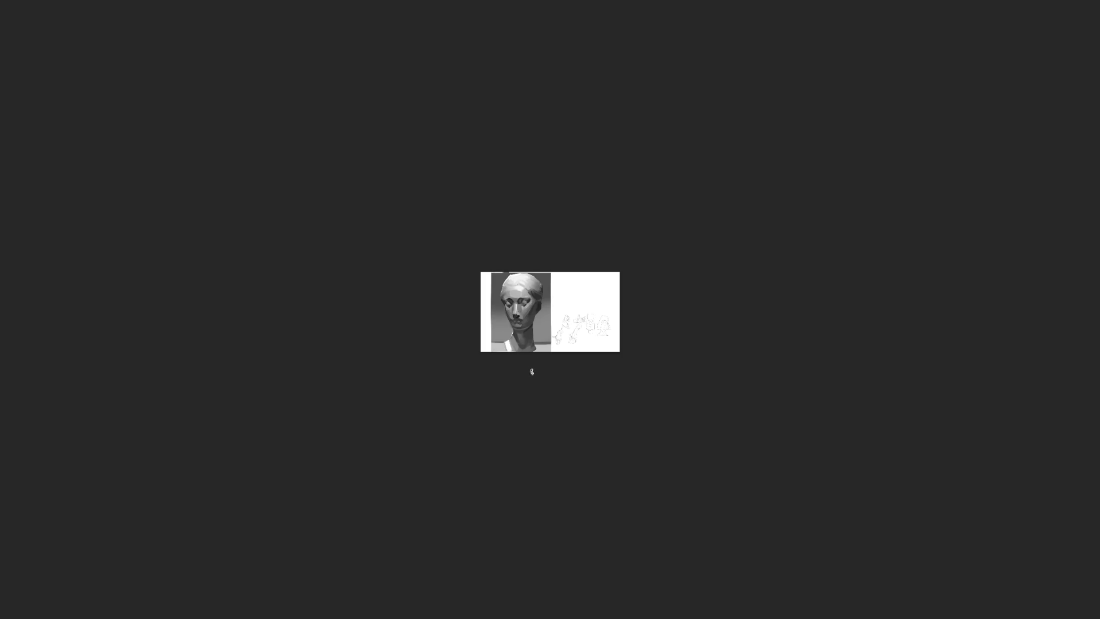
{"action": "left_click_drag", "start_coordinate": [514, 349], "coordinate": [509, 344]}
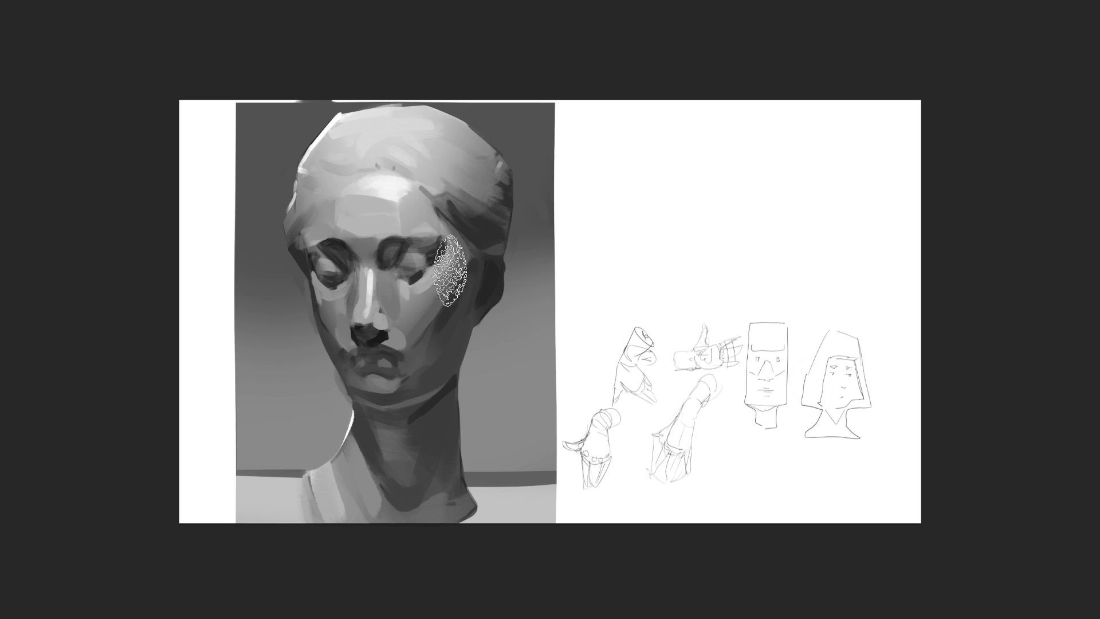
Step: Darken the outer eye corner and upper cheek, then add lighter tones inside the eye socket
{"action": "mouse_move", "coordinate": [441, 258]}
{"action": "left_mouse_down"}
{"action": "mouse_move", "coordinate": [424, 278]}
{"action": "mouse_move", "coordinate": [435, 275]}
{"action": "mouse_move", "coordinate": [401, 252]}
{"action": "mouse_move", "coordinate": [416, 237]}
{"action": "mouse_move", "coordinate": [390, 250]}
{"action": "left_mouse_up"}
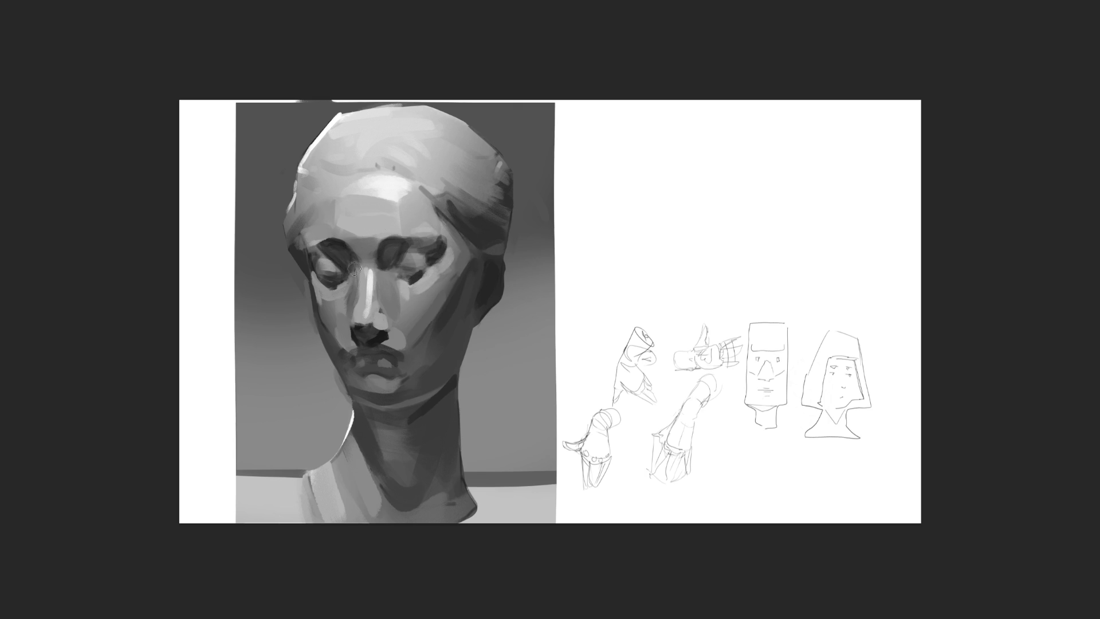
{"action": "mouse_move", "coordinate": [407, 260]}
{"action": "left_mouse_down"}
{"action": "mouse_move", "coordinate": [438, 251]}
{"action": "mouse_move", "coordinate": [429, 261]}
{"action": "left_mouse_up"}
Step: Darken the forehead hairline and the right and upper-left hair edges, softening the upper-left edge lighter
{"action": "mouse_move", "coordinate": [393, 167]}
{"action": "left_mouse_down"}
{"action": "mouse_move", "coordinate": [416, 184]}
{"action": "mouse_move", "coordinate": [337, 180]}
{"action": "mouse_move", "coordinate": [310, 211]}
{"action": "left_mouse_up"}
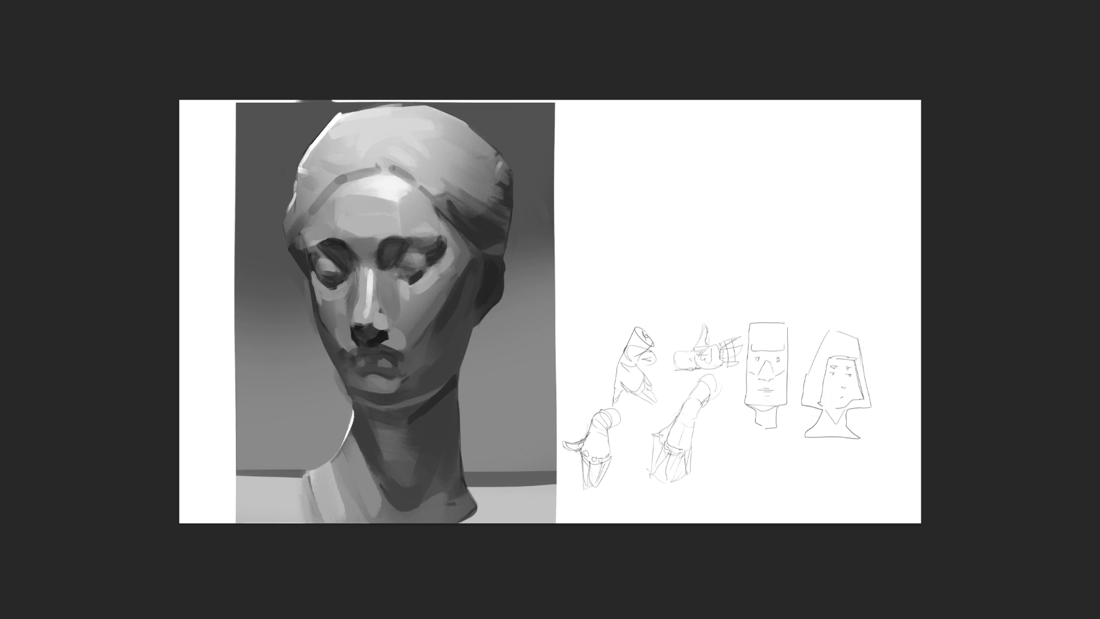
{"action": "left_click_drag", "start_coordinate": [447, 180], "coordinate": [475, 207]}
{"action": "mouse_move", "coordinate": [458, 153]}
{"action": "left_mouse_down"}
{"action": "mouse_move", "coordinate": [503, 182]}
{"action": "mouse_move", "coordinate": [501, 163]}
{"action": "left_mouse_up"}
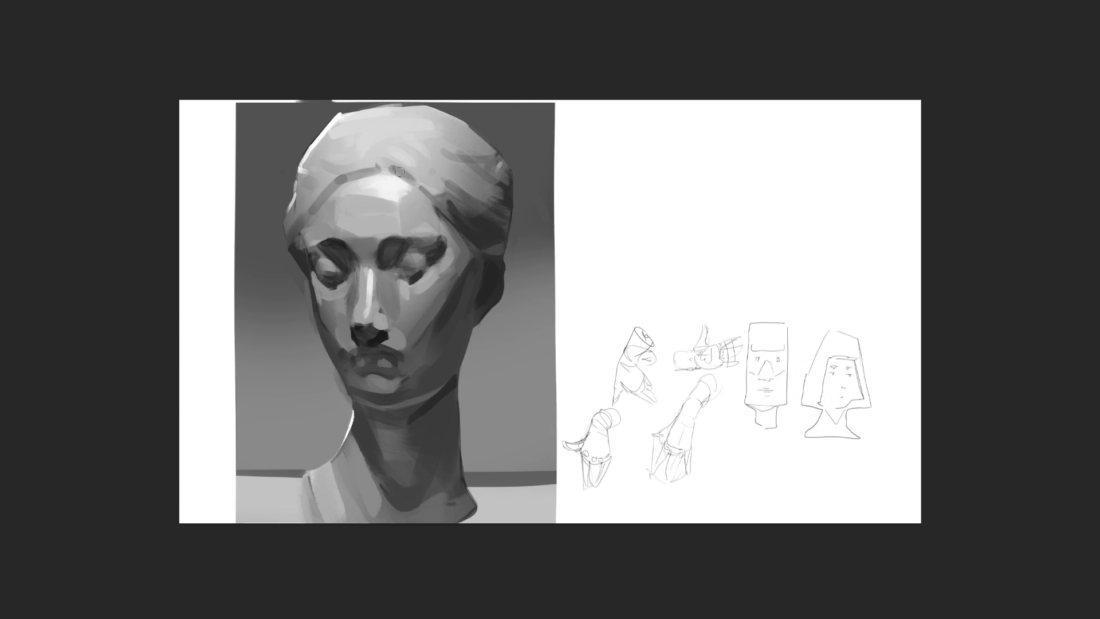
{"action": "mouse_move", "coordinate": [302, 169]}
{"action": "left_mouse_down"}
{"action": "mouse_move", "coordinate": [309, 144]}
{"action": "mouse_move", "coordinate": [304, 159]}
{"action": "left_mouse_up"}
{"action": "left_click_drag", "start_coordinate": [352, 122], "coordinate": [313, 150]}
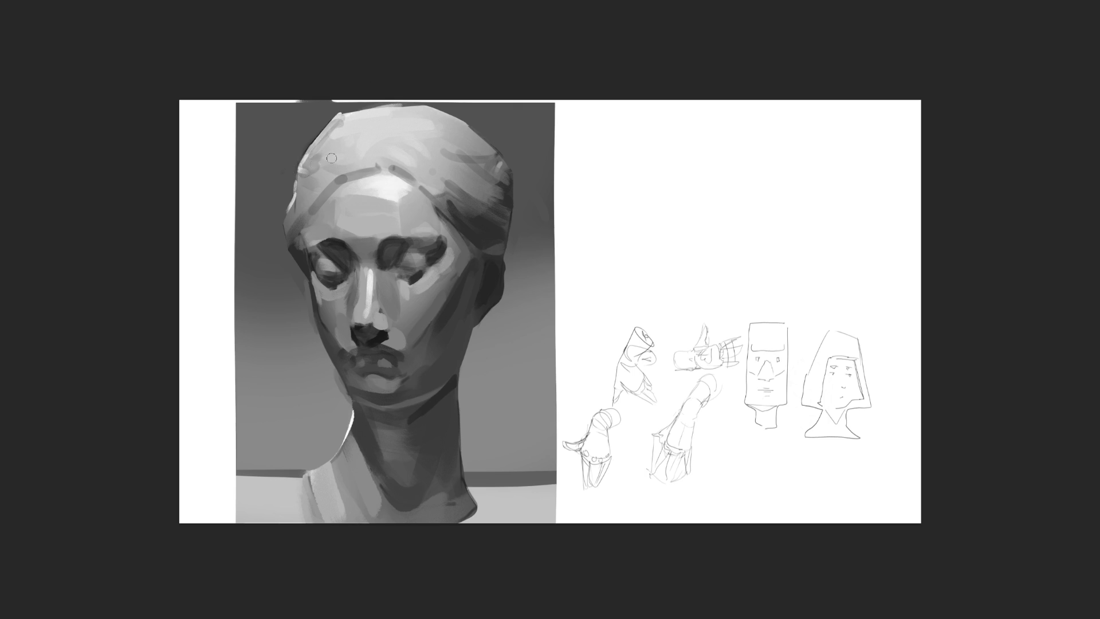
Step: With a forehead grey, add a light stroke down the nose bridge and under the right eye
{"action": "left_click", "coordinate": [324, 175], "text": "alt"}
{"action": "left_click_drag", "start_coordinate": [372, 269], "coordinate": [371, 304]}
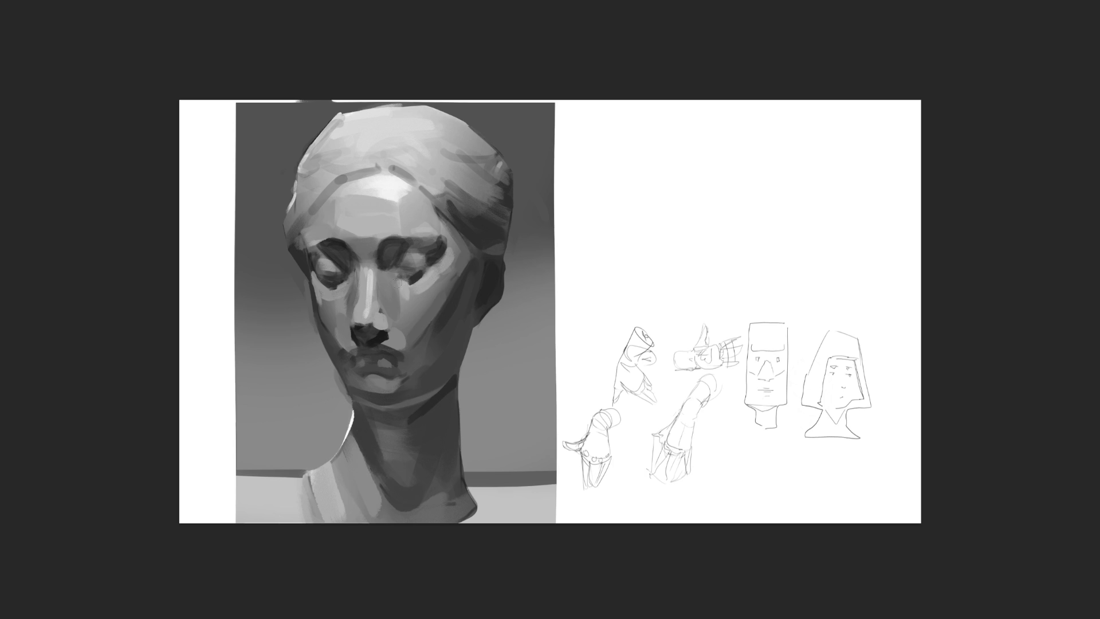
{"action": "left_click_drag", "start_coordinate": [396, 276], "coordinate": [426, 278]}
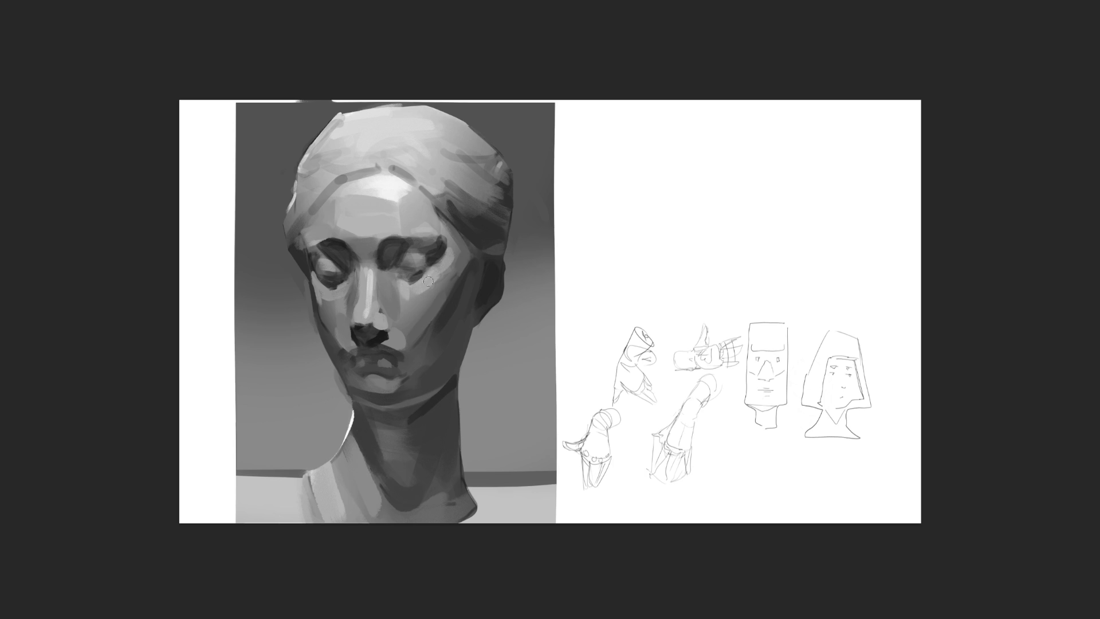
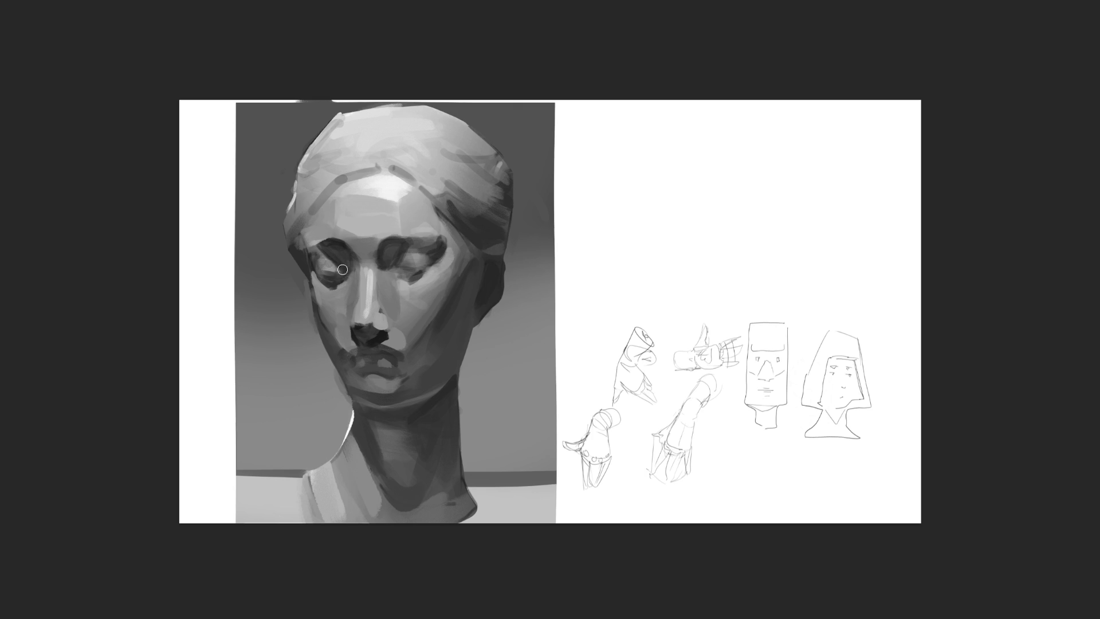
Step: Lighten the left eye socket, undo the stray white stroke, and paint a dark shadow inside the ear
{"action": "mouse_move", "coordinate": [329, 260]}
{"action": "left_mouse_down"}
{"action": "mouse_move", "coordinate": [347, 277]}
{"action": "mouse_move", "coordinate": [331, 264]}
{"action": "left_mouse_up"}
{"action": "key", "text": "ctrl+z"}
{"action": "key", "text": "ctrl+z"}
{"action": "key", "text": "ctrl+z"}
{"action": "mouse_move", "coordinate": [496, 269]}
{"action": "left_mouse_down"}
{"action": "mouse_move", "coordinate": [478, 309]}
{"action": "mouse_move", "coordinate": [504, 278]}
{"action": "mouse_move", "coordinate": [481, 313]}
{"action": "mouse_move", "coordinate": [492, 283]}
{"action": "mouse_move", "coordinate": [480, 293]}
{"action": "left_mouse_up"}
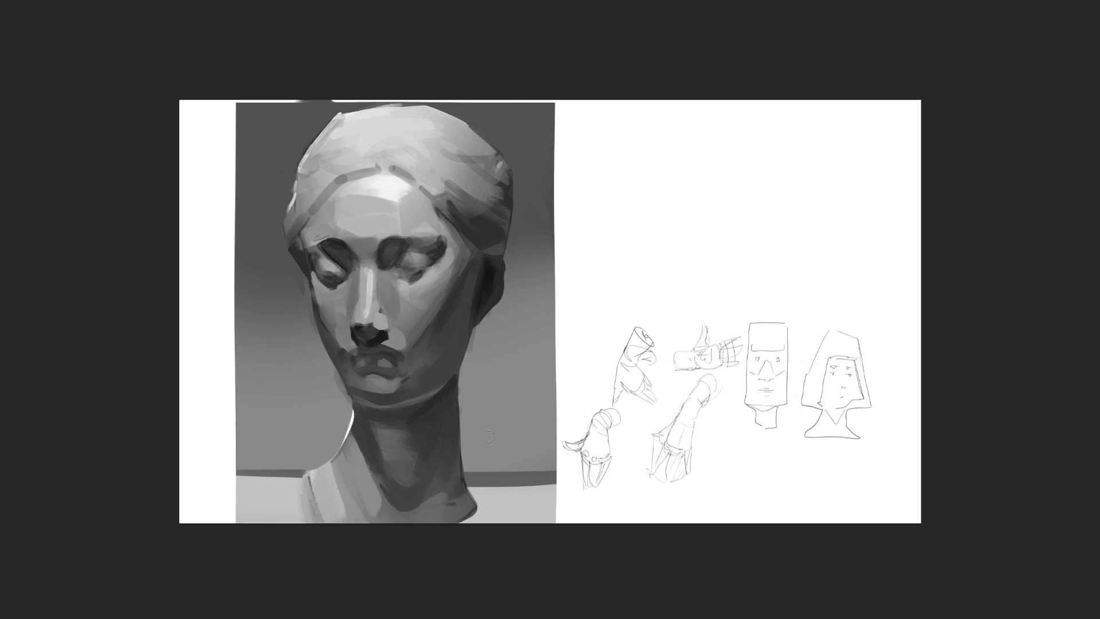
Step: With a grey sampled from the chin, darken the lip line, lighten the jaw edge, then flip the canvas
{"action": "left_click", "coordinate": [393, 404], "text": "alt"}
{"action": "left_click_drag", "start_coordinate": [363, 369], "coordinate": [395, 371]}
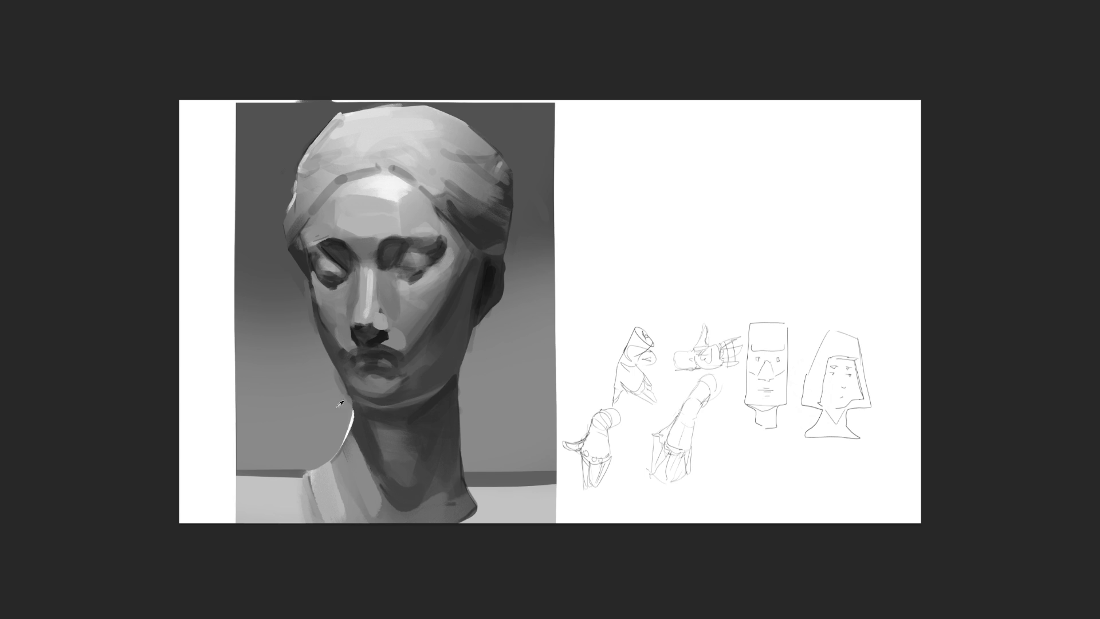
{"action": "left_click_drag", "start_coordinate": [341, 396], "coordinate": [353, 429]}
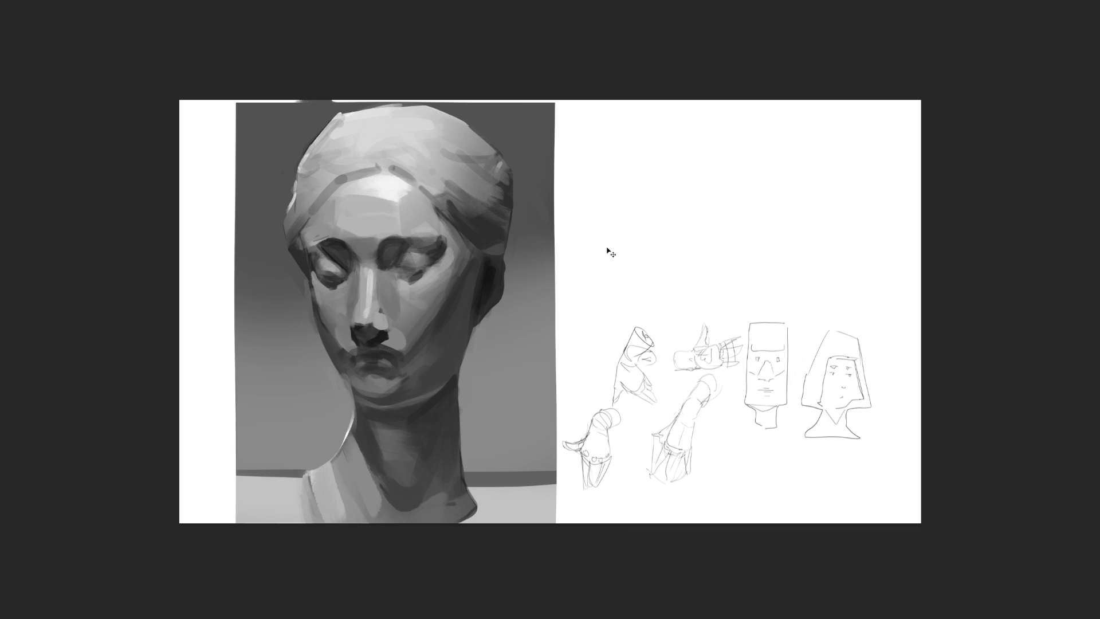
{"action": "key", "text": "m"}
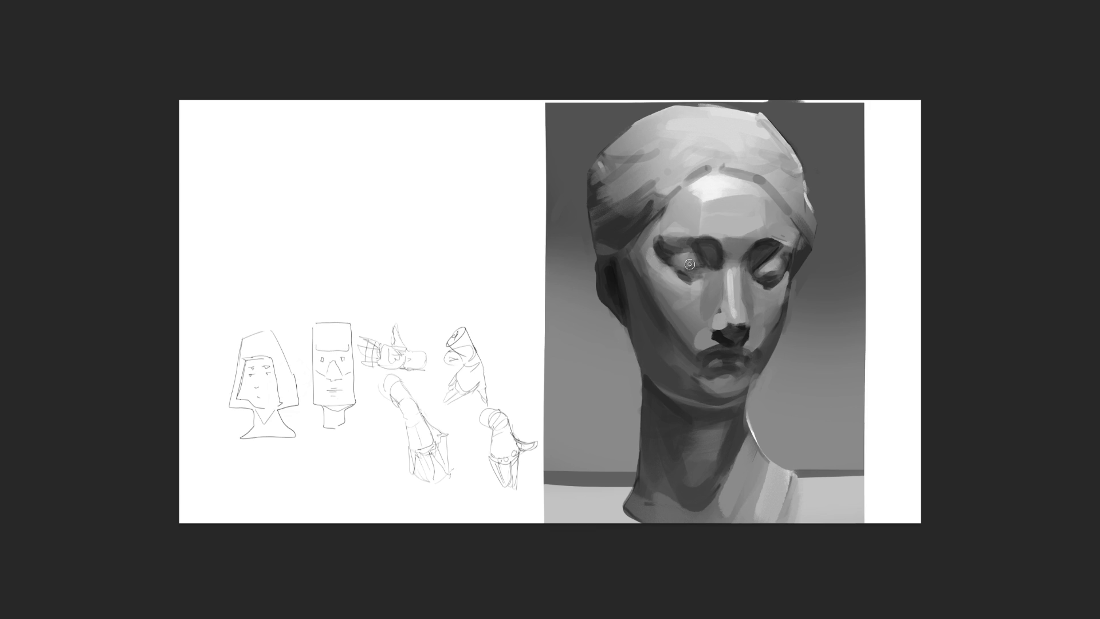
Step: Darken the upper edge of the eye socket and brighten the forehead highlight with a larger brush
{"action": "left_click_drag", "start_coordinate": [691, 245], "coordinate": [663, 246]}
{"action": "key", "text": "bracketright"}
{"action": "key", "text": "bracketright"}
{"action": "key", "text": "bracketright"}
{"action": "mouse_move", "coordinate": [703, 212]}
{"action": "left_mouse_down"}
{"action": "mouse_move", "coordinate": [706, 201]}
{"action": "mouse_move", "coordinate": [762, 194]}
{"action": "left_mouse_up"}
{"action": "key", "text": "bracketleft"}
{"action": "key", "text": "bracketleft"}
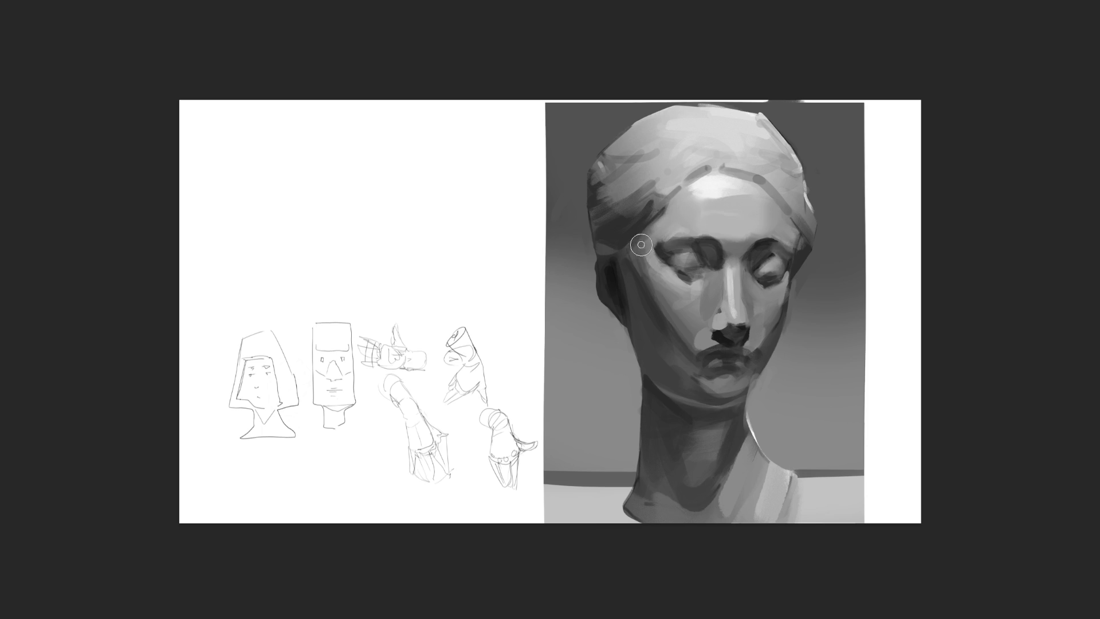
Step: Lighten and smooth the temple and cheek, adding a faint light stroke under the eye
{"action": "mouse_move", "coordinate": [648, 278]}
{"action": "left_mouse_down"}
{"action": "mouse_move", "coordinate": [643, 260]}
{"action": "mouse_move", "coordinate": [659, 262]}
{"action": "mouse_move", "coordinate": [663, 312]}
{"action": "mouse_move", "coordinate": [676, 321]}
{"action": "left_mouse_up"}
{"action": "key", "text": "bracketleft"}
{"action": "key", "text": "bracketleft"}
{"action": "key", "text": "bracketleft"}
{"action": "mouse_move", "coordinate": [768, 288]}
{"action": "left_mouse_down"}
{"action": "mouse_move", "coordinate": [746, 284]}
{"action": "mouse_move", "coordinate": [753, 274]}
{"action": "left_mouse_up"}
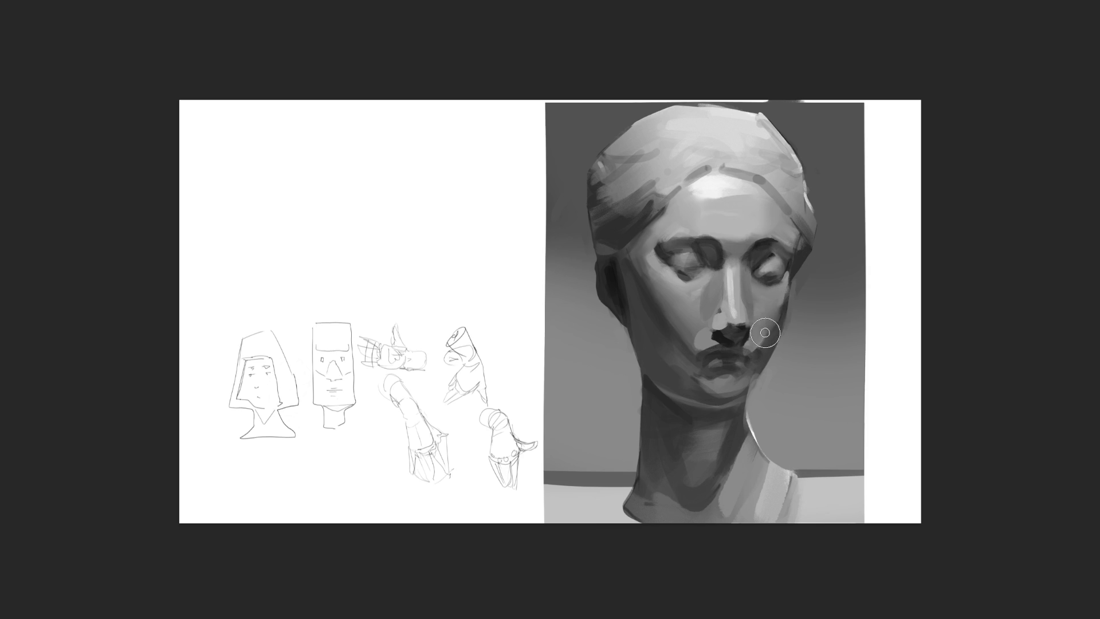
{"action": "key", "text": "bracketright"}
{"action": "key", "text": "bracketright"}
{"action": "key", "text": "bracketright"}
{"action": "key", "text": "bracketleft"}
{"action": "key", "text": "bracketleft"}
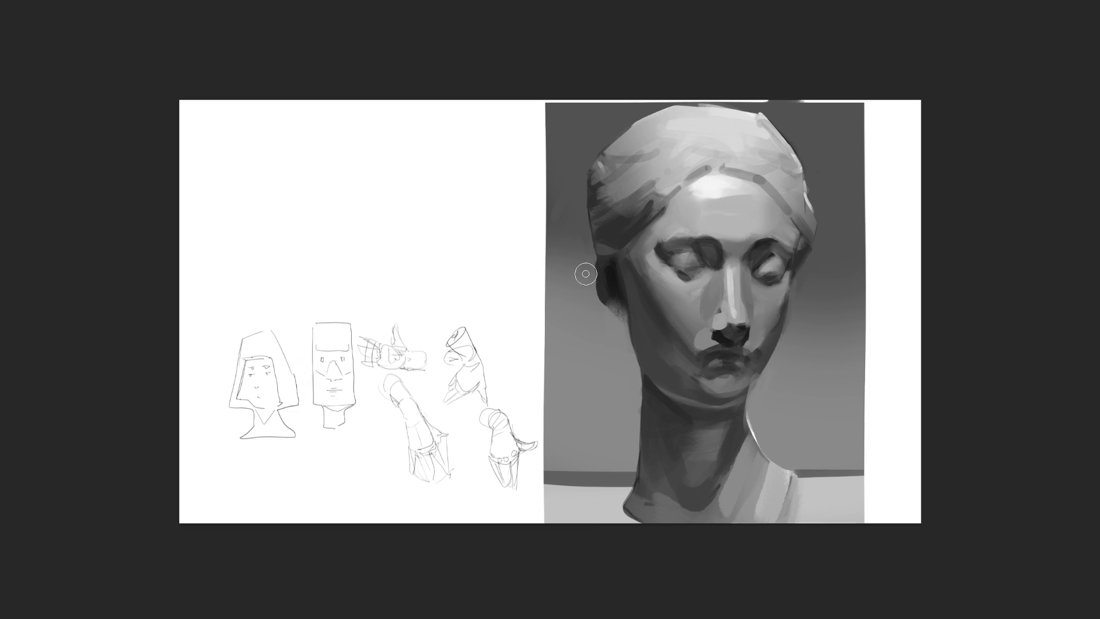
Step: Paint a dark background stroke beside the face and soften the upper-left hair
{"action": "left_click_drag", "start_coordinate": [582, 253], "coordinate": [597, 338]}
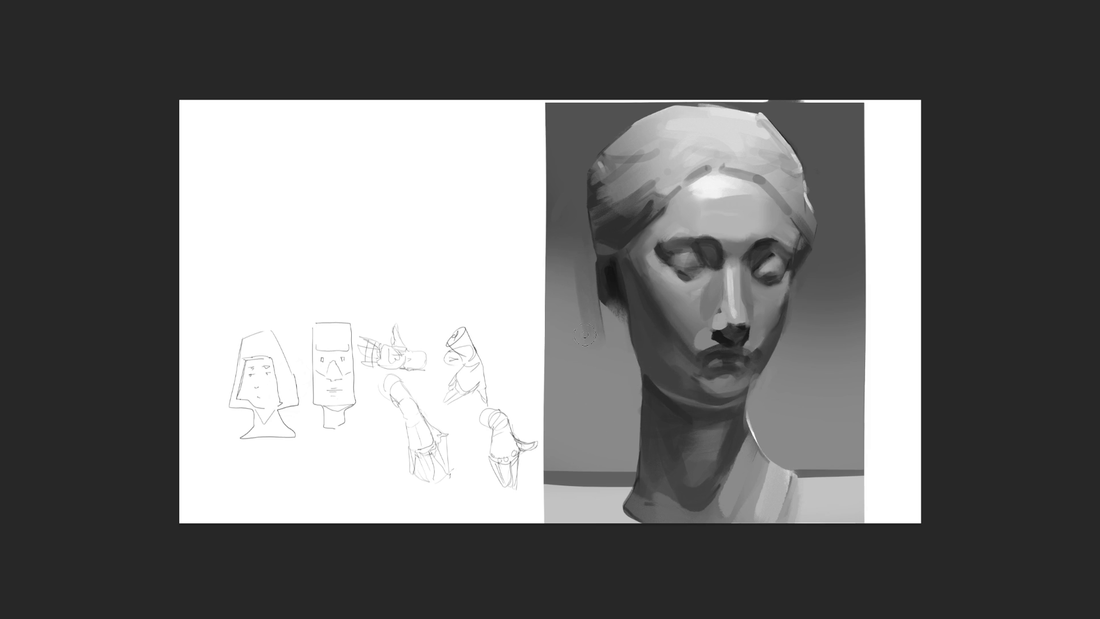
{"action": "key", "text": "bracketright"}
{"action": "key", "text": "bracketright"}
{"action": "key", "text": "bracketright"}
{"action": "left_click_drag", "start_coordinate": [579, 204], "coordinate": [631, 157]}
{"action": "key", "text": "bracketleft"}
{"action": "key", "text": "bracketleft"}
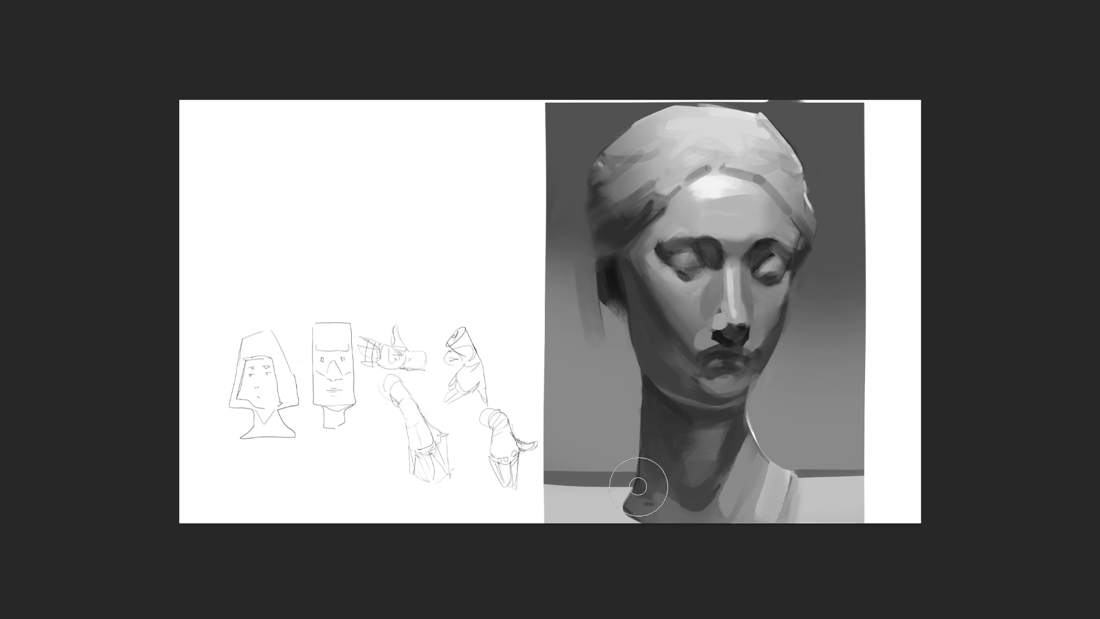
Step: Paint down the left edge of the neck and soften it into the table band
{"action": "left_click_drag", "start_coordinate": [642, 407], "coordinate": [623, 479]}
{"action": "key", "text": "bracketright"}
{"action": "key", "text": "bracketright"}
{"action": "left_click_drag", "start_coordinate": [640, 458], "coordinate": [618, 498]}
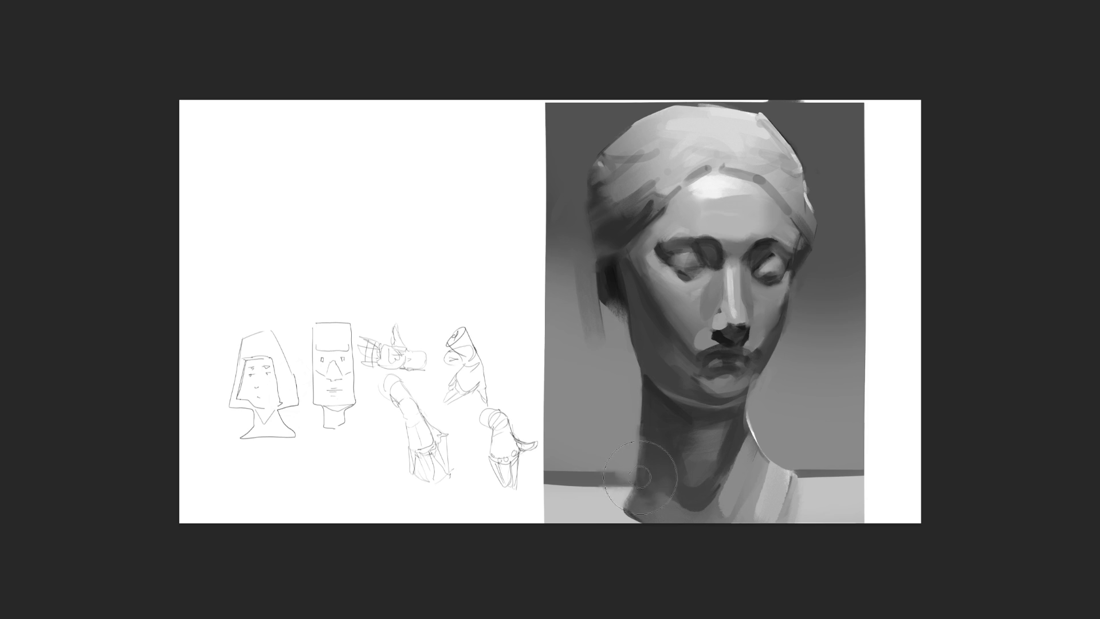
Step: Darken shading across the neck, cover its right edge with background grey, and lighten its lower right
{"action": "key", "text": "bracketleft"}
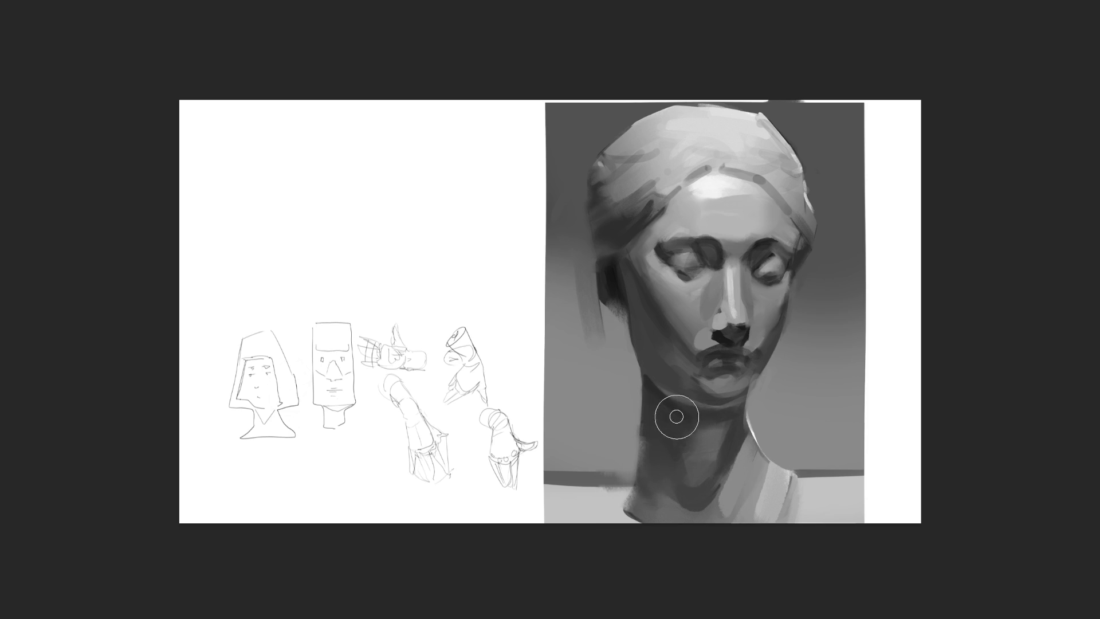
{"action": "key", "text": "bracketleft"}
{"action": "key", "text": "bracketleft"}
{"action": "key", "text": "bracketright"}
{"action": "left_click_drag", "start_coordinate": [745, 447], "coordinate": [720, 495]}
{"action": "left_click_drag", "start_coordinate": [757, 419], "coordinate": [797, 417]}
{"action": "mouse_move", "coordinate": [782, 466]}
{"action": "left_mouse_down"}
{"action": "mouse_move", "coordinate": [786, 484]}
{"action": "mouse_move", "coordinate": [747, 494]}
{"action": "left_mouse_up"}
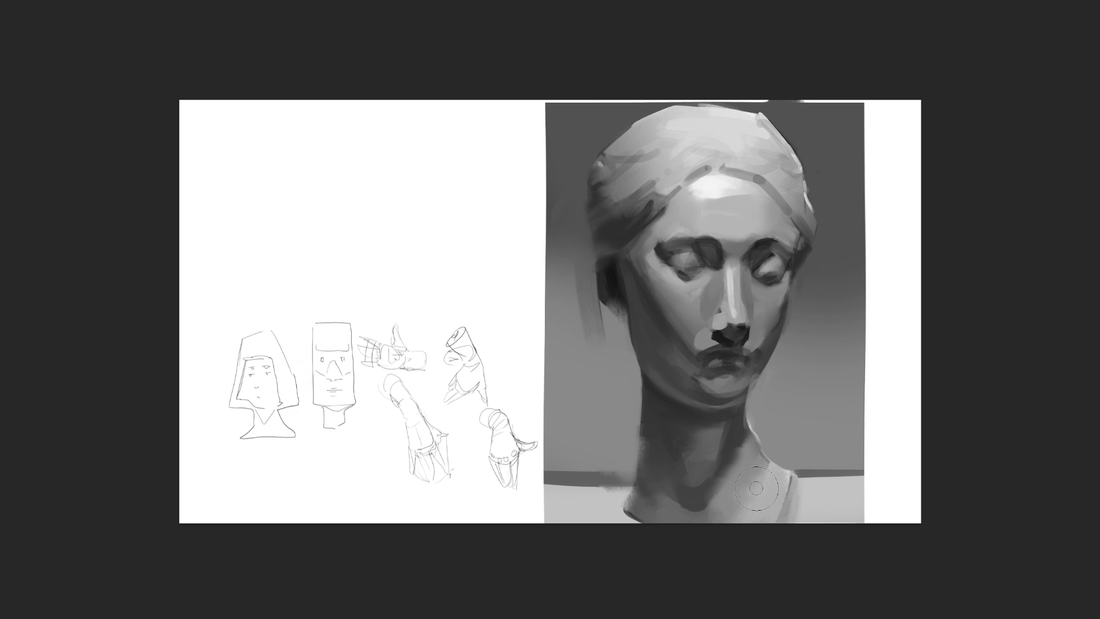
Step: Rework the mid-neck shading, darken the hairline above the forehead, and reshade the right eyelid
{"action": "mouse_move", "coordinate": [680, 474]}
{"action": "left_mouse_down"}
{"action": "mouse_move", "coordinate": [698, 496]}
{"action": "mouse_move", "coordinate": [680, 496]}
{"action": "left_mouse_up"}
{"action": "key", "text": "bracketright"}
{"action": "key", "text": "bracketright"}
{"action": "left_click_drag", "start_coordinate": [720, 169], "coordinate": [765, 179]}
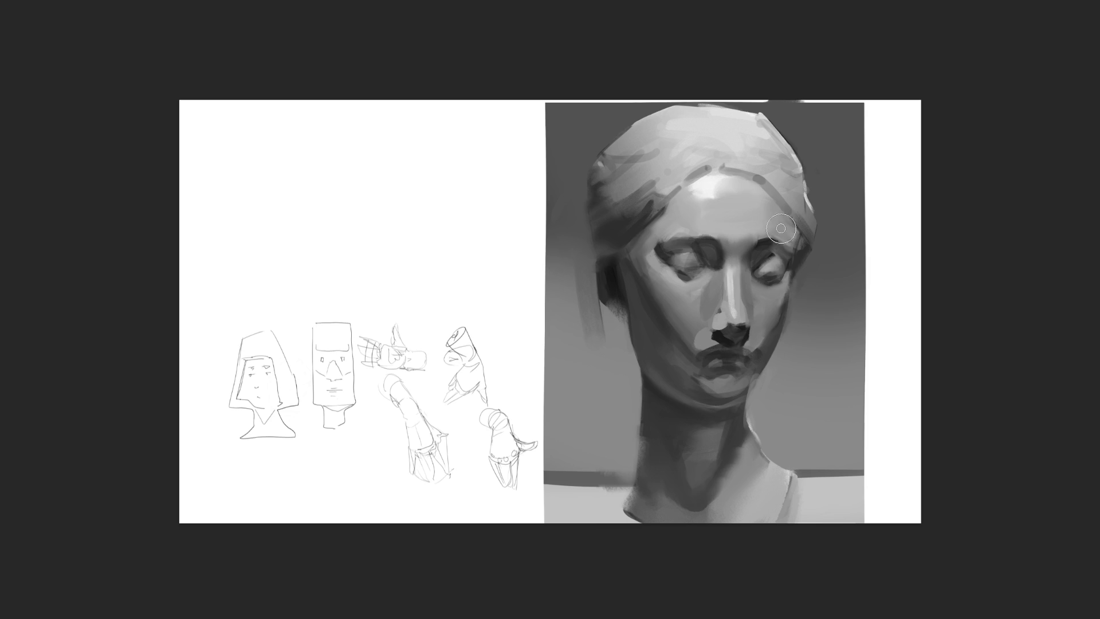
{"action": "mouse_move", "coordinate": [771, 243]}
{"action": "left_mouse_down"}
{"action": "mouse_move", "coordinate": [755, 261]}
{"action": "mouse_move", "coordinate": [754, 294]}
{"action": "mouse_move", "coordinate": [769, 241]}
{"action": "mouse_move", "coordinate": [753, 287]}
{"action": "mouse_move", "coordinate": [763, 254]}
{"action": "mouse_move", "coordinate": [754, 263]}
{"action": "mouse_move", "coordinate": [765, 281]}
{"action": "left_mouse_up"}
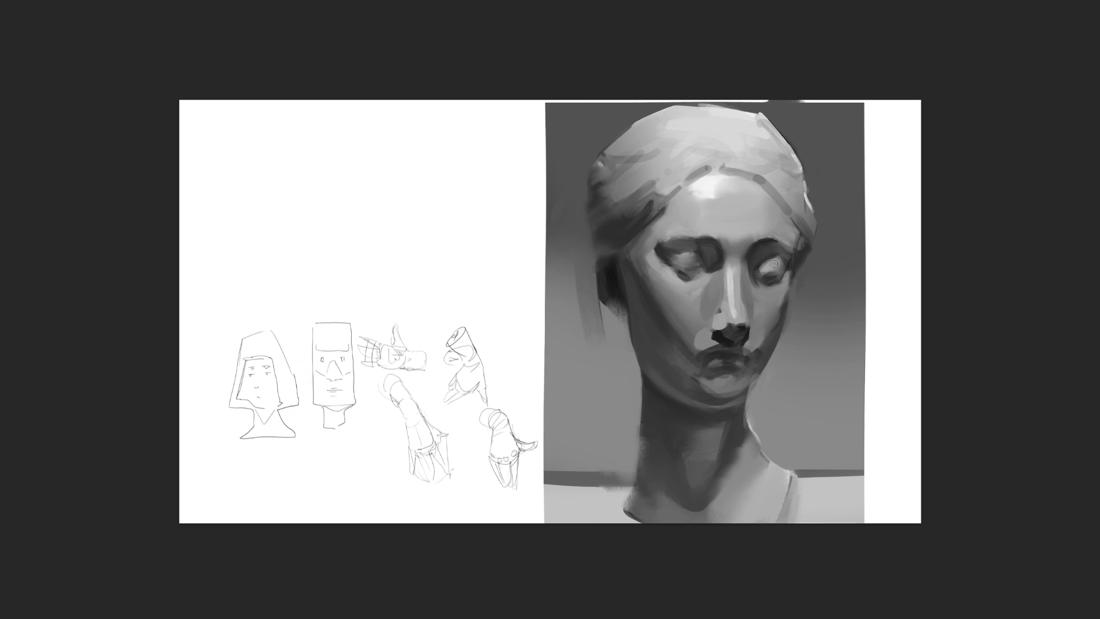
Step: Darken the right lower eyelid and deepen and broaden the nostril shadow with small dabs
{"action": "left_click_drag", "start_coordinate": [759, 270], "coordinate": [783, 270]}
{"action": "mouse_move", "coordinate": [723, 332]}
{"action": "left_mouse_down"}
{"action": "mouse_move", "coordinate": [713, 328]}
{"action": "mouse_move", "coordinate": [736, 327]}
{"action": "left_mouse_up"}
{"action": "left_click_drag", "start_coordinate": [718, 329], "coordinate": [710, 324]}
{"action": "left_click_drag", "start_coordinate": [724, 330], "coordinate": [745, 344]}
{"action": "key", "text": "bracketleft"}
{"action": "key", "text": "bracketleft"}
{"action": "key", "text": "bracketleft"}
{"action": "left_click_drag", "start_coordinate": [720, 328], "coordinate": [729, 325]}
Step: Lighten the right side of the nose bridge and cover the light right neck edge with background grey
{"action": "left_click_drag", "start_coordinate": [745, 289], "coordinate": [755, 261]}
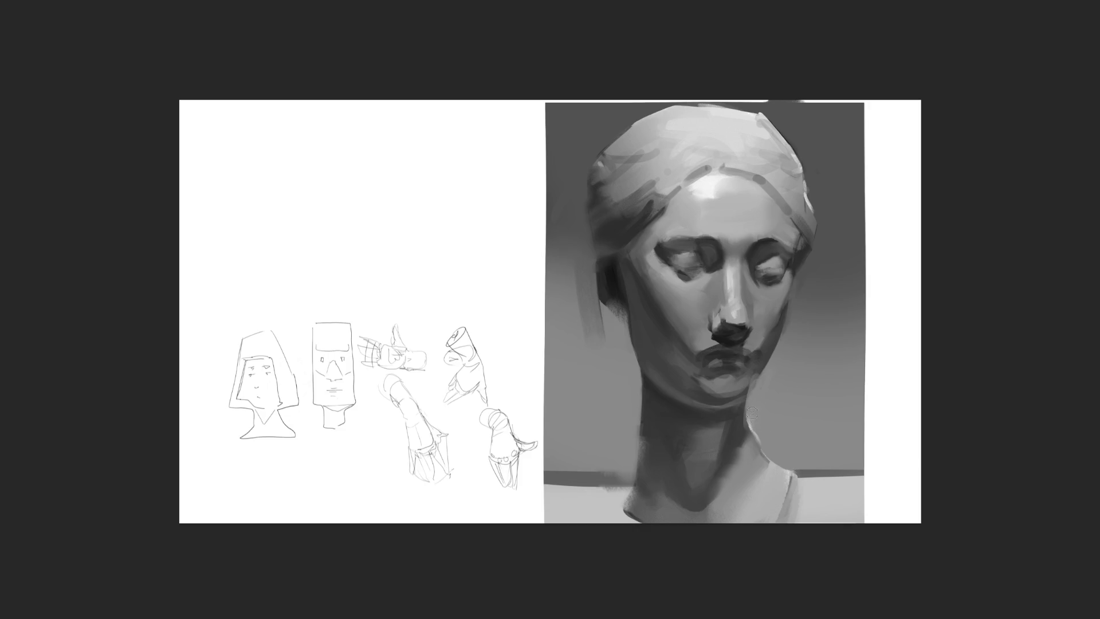
{"action": "left_click_drag", "start_coordinate": [768, 464], "coordinate": [803, 411]}
{"action": "left_click_drag", "start_coordinate": [783, 470], "coordinate": [799, 474]}
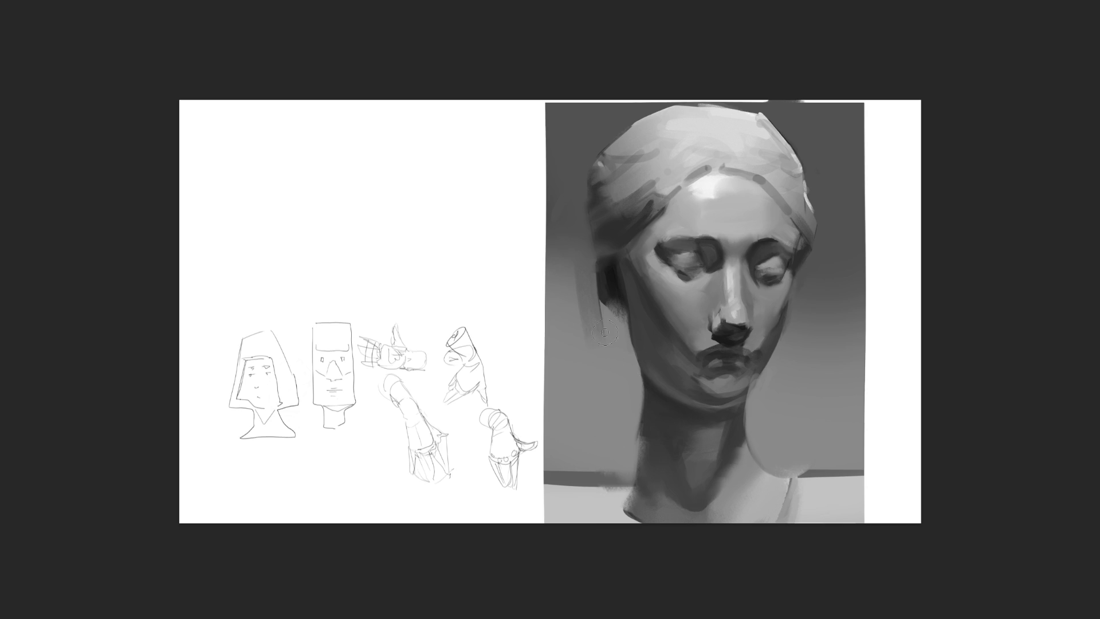
Step: Rework the shadow below the ear and at the temple, adding small dark marks in the hair
{"action": "left_click_drag", "start_coordinate": [605, 325], "coordinate": [611, 310]}
{"action": "mouse_move", "coordinate": [606, 316]}
{"action": "left_mouse_down"}
{"action": "mouse_move", "coordinate": [596, 312]}
{"action": "mouse_move", "coordinate": [606, 288]}
{"action": "mouse_move", "coordinate": [617, 308]}
{"action": "left_mouse_up"}
{"action": "key", "text": "bracketright"}
{"action": "key", "text": "bracketright"}
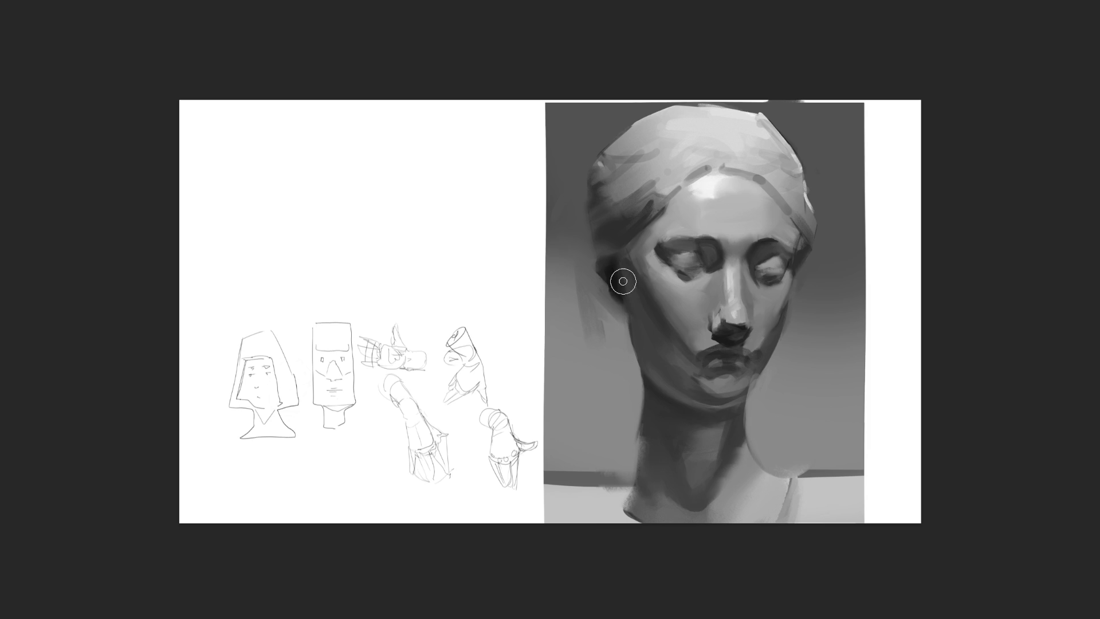
{"action": "left_click_drag", "start_coordinate": [623, 298], "coordinate": [614, 283]}
{"action": "mouse_move", "coordinate": [634, 246]}
{"action": "left_mouse_down"}
{"action": "mouse_move", "coordinate": [647, 262]}
{"action": "mouse_move", "coordinate": [653, 238]}
{"action": "left_mouse_up"}
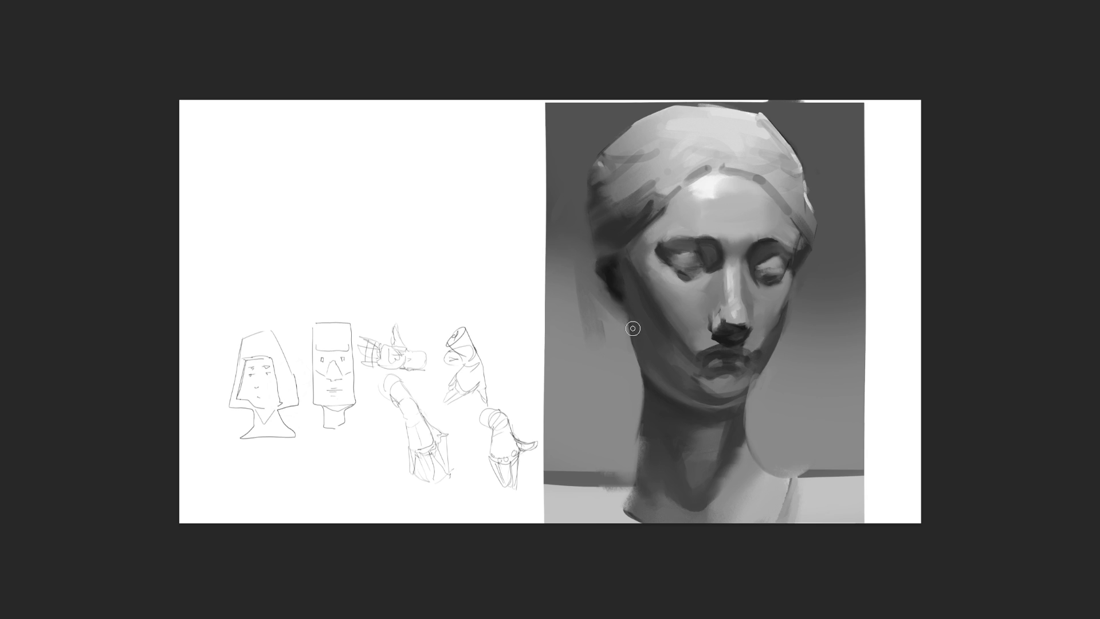
{"action": "left_click_drag", "start_coordinate": [646, 200], "coordinate": [639, 216]}
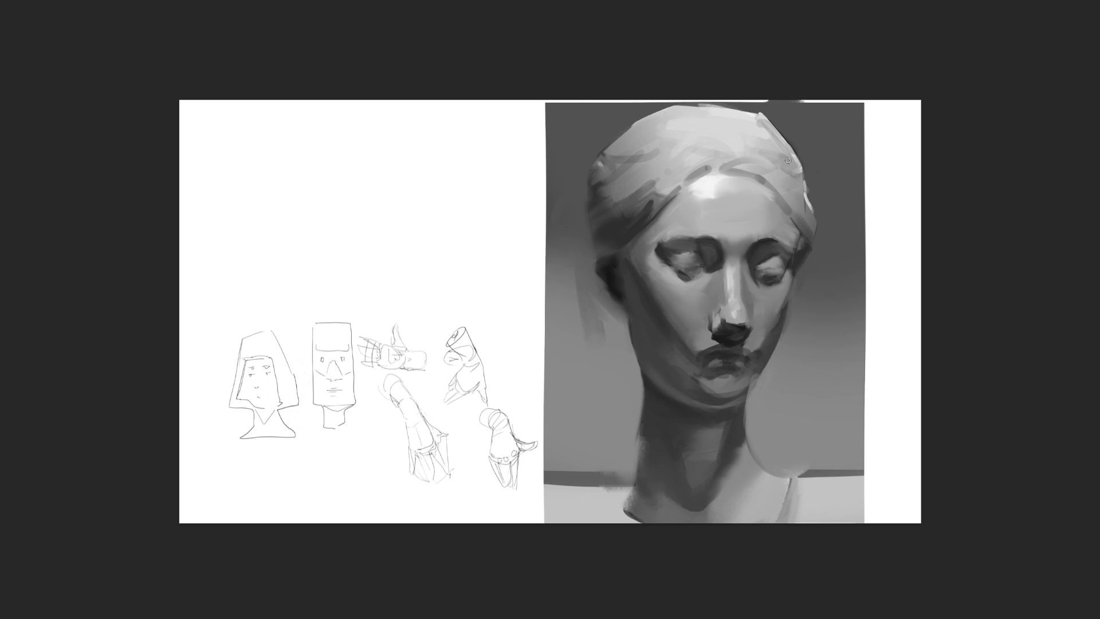
{"action": "mouse_move", "coordinate": [780, 184]}
{"action": "left_mouse_down"}
{"action": "mouse_move", "coordinate": [805, 218]}
{"action": "mouse_move", "coordinate": [777, 211]}
{"action": "mouse_move", "coordinate": [783, 228]}
{"action": "mouse_move", "coordinate": [802, 239]}
{"action": "mouse_move", "coordinate": [782, 212]}
{"action": "left_mouse_up"}
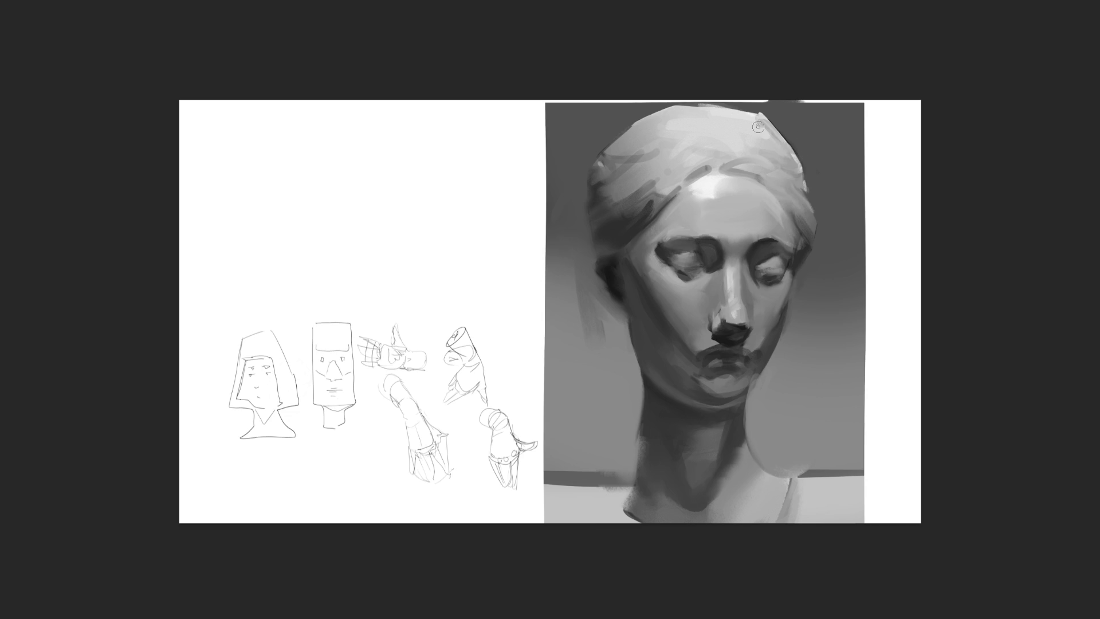
Step: Blend the hair's right edge and top into the background and the forehead highlight into the hairline
{"action": "key", "text": "bracketright"}
{"action": "key", "text": "bracketright"}
{"action": "key", "text": "bracketright"}
{"action": "left_click_drag", "start_coordinate": [816, 138], "coordinate": [803, 123]}
{"action": "mouse_move", "coordinate": [636, 103]}
{"action": "left_mouse_down"}
{"action": "mouse_move", "coordinate": [658, 93]}
{"action": "mouse_move", "coordinate": [754, 98]}
{"action": "left_mouse_up"}
{"action": "key", "text": "bracketleft"}
{"action": "key", "text": "bracketleft"}
{"action": "key", "text": "bracketleft"}
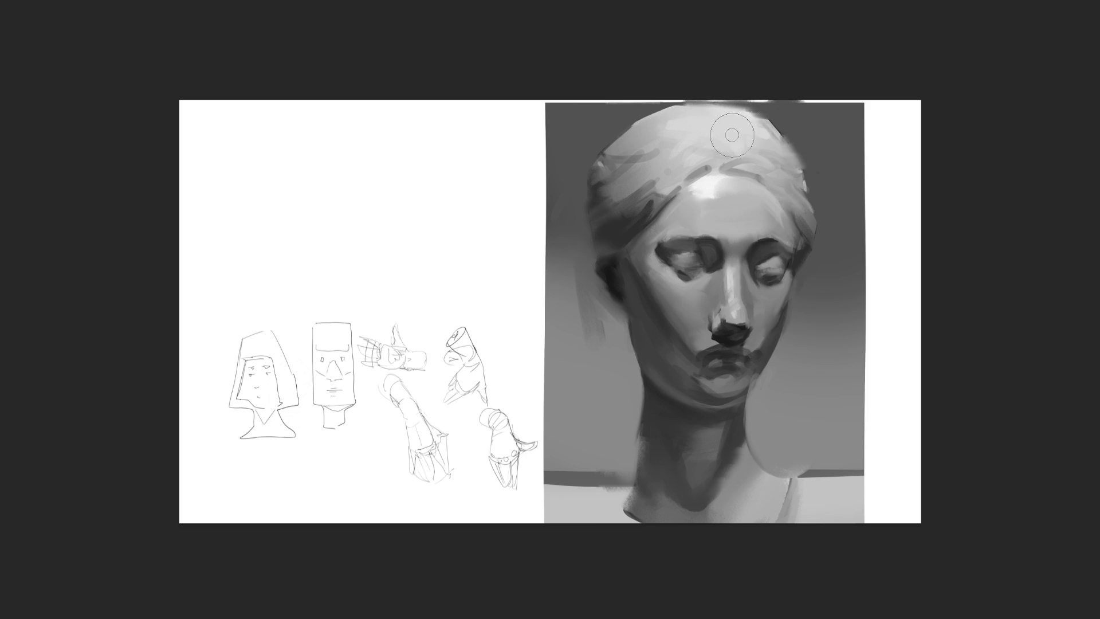
{"action": "mouse_move", "coordinate": [708, 179]}
{"action": "left_mouse_down"}
{"action": "mouse_move", "coordinate": [722, 166]}
{"action": "mouse_move", "coordinate": [696, 153]}
{"action": "mouse_move", "coordinate": [719, 163]}
{"action": "left_mouse_up"}
{"action": "key", "text": "bracketright"}
{"action": "key", "text": "bracketright"}
{"action": "key", "text": "bracketright"}
{"action": "key", "text": "bracketleft"}
{"action": "key", "text": "bracketleft"}
{"action": "key", "text": "bracketleft"}
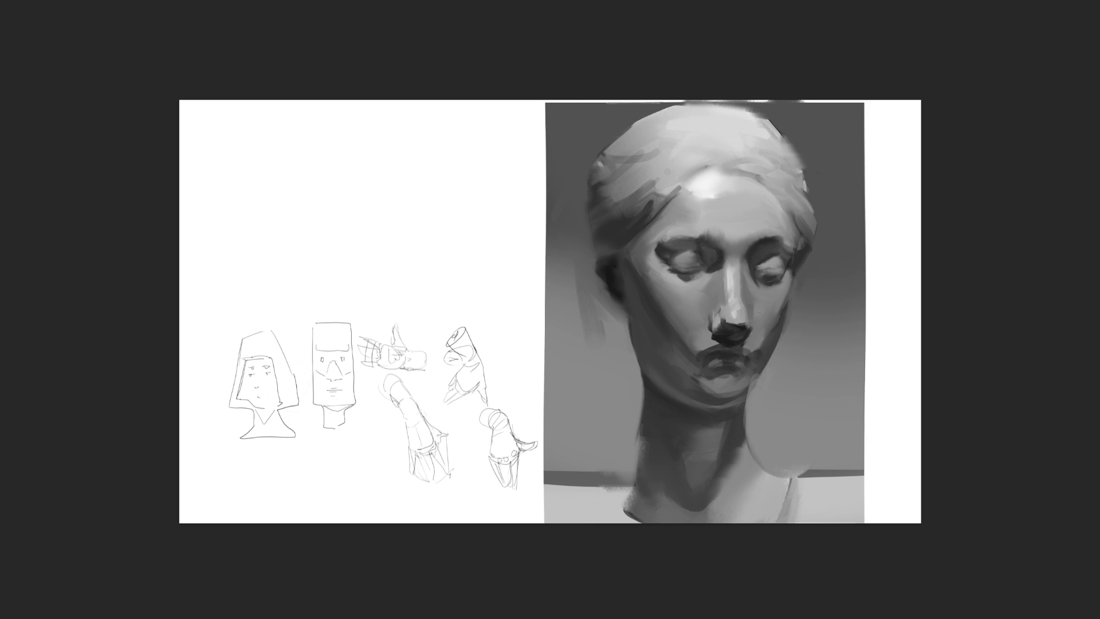
Step: Repaint the shadow under the nose tip and stroke a dark shadow along the right jawline
{"action": "mouse_move", "coordinate": [730, 325]}
{"action": "left_mouse_down"}
{"action": "mouse_move", "coordinate": [739, 321]}
{"action": "mouse_move", "coordinate": [729, 313]}
{"action": "left_mouse_up"}
{"action": "left_click_drag", "start_coordinate": [777, 338], "coordinate": [751, 392]}
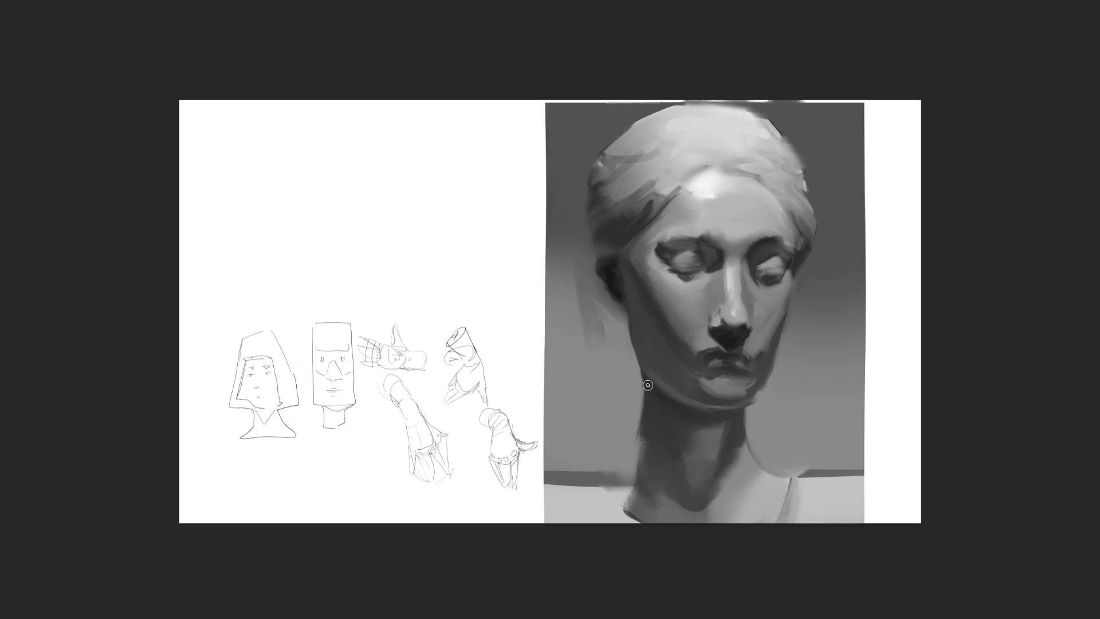
{"action": "key", "text": "bracketright"}
{"action": "key", "text": "bracketright"}
Step: Paint darker strokes into the neck shadow just under the jaw with a small brush
{"action": "key", "text": "bracketleft"}
{"action": "key", "text": "bracketleft"}
{"action": "key", "text": "bracketright"}
{"action": "key", "text": "bracketleft"}
{"action": "mouse_move", "coordinate": [756, 413]}
{"action": "left_mouse_down"}
{"action": "mouse_move", "coordinate": [739, 436]}
{"action": "mouse_move", "coordinate": [741, 418]}
{"action": "mouse_move", "coordinate": [769, 413]}
{"action": "left_mouse_up"}
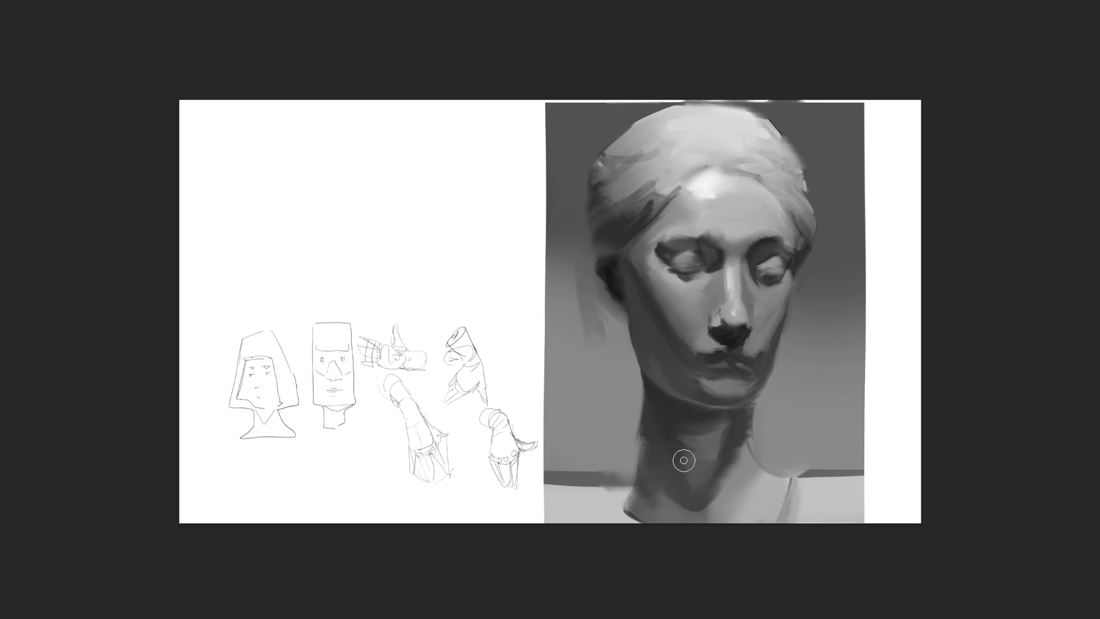
Step: Brush light horizontal strokes across the neck and deepen shadows at its left base and lower right edge
{"action": "mouse_move", "coordinate": [683, 447]}
{"action": "left_mouse_down"}
{"action": "mouse_move", "coordinate": [673, 432]}
{"action": "mouse_move", "coordinate": [702, 449]}
{"action": "left_mouse_up"}
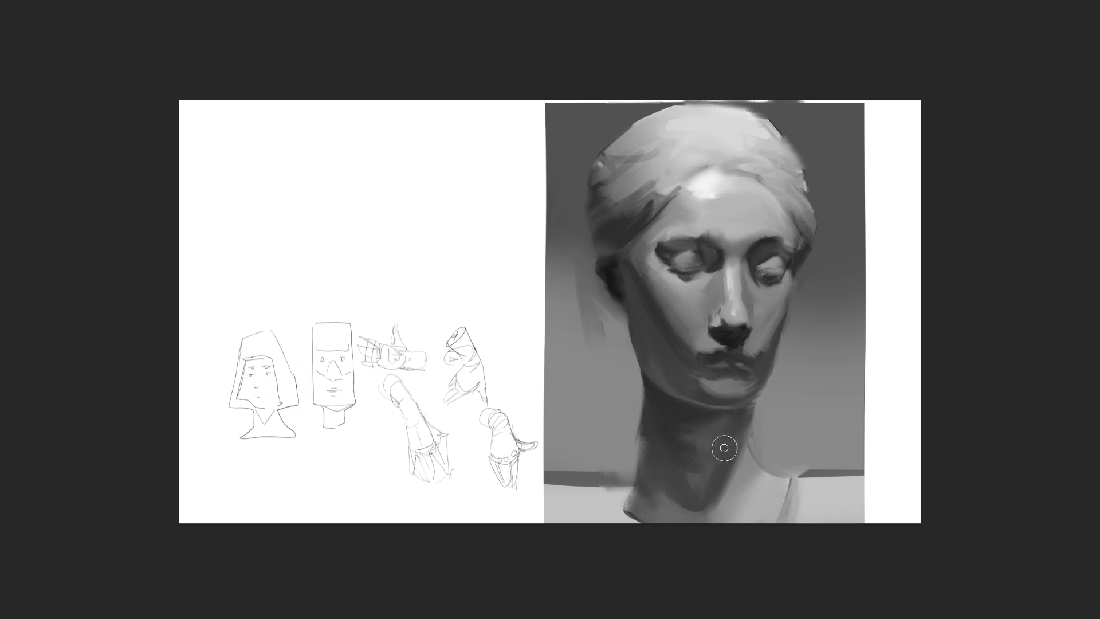
{"action": "key", "text": "bracketleft"}
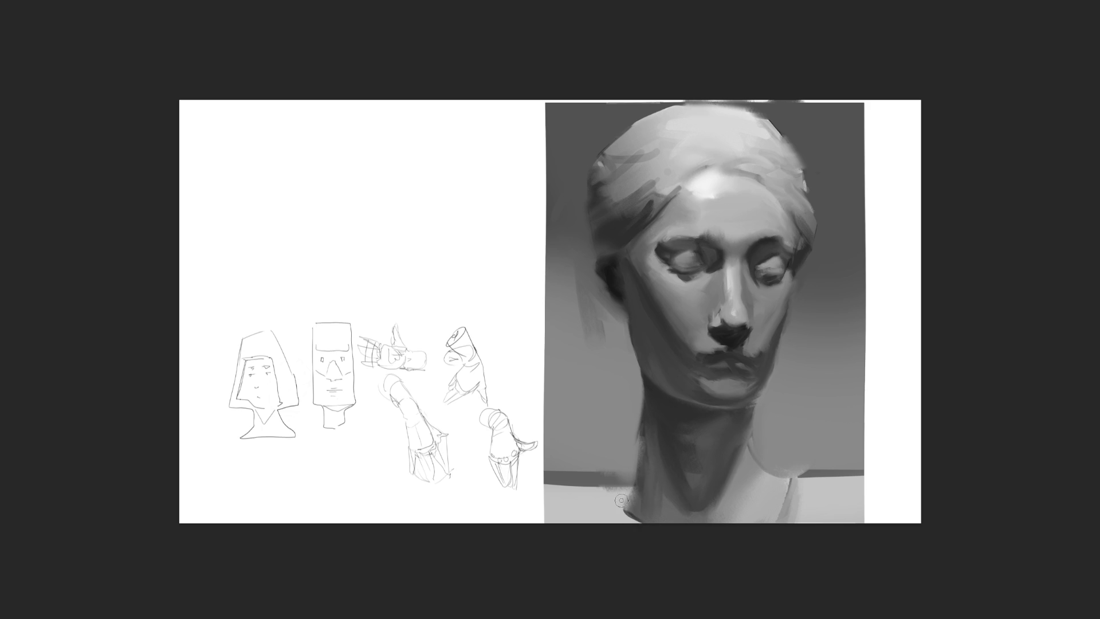
{"action": "left_click_drag", "start_coordinate": [630, 473], "coordinate": [628, 498]}
{"action": "mouse_move", "coordinate": [765, 475]}
{"action": "left_mouse_down"}
{"action": "mouse_move", "coordinate": [788, 480]}
{"action": "mouse_move", "coordinate": [783, 520]}
{"action": "left_mouse_up"}
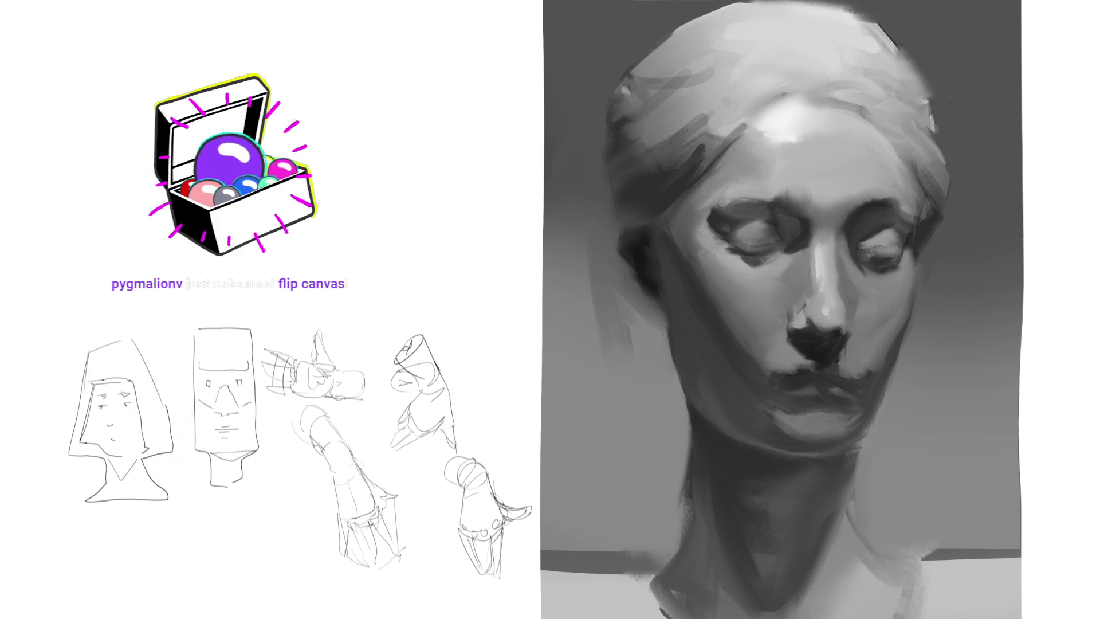
Step: Mirror the canvas and paint a lighter diagonal stroke across the left cheek with a larger brush
{"action": "key", "text": "m"}
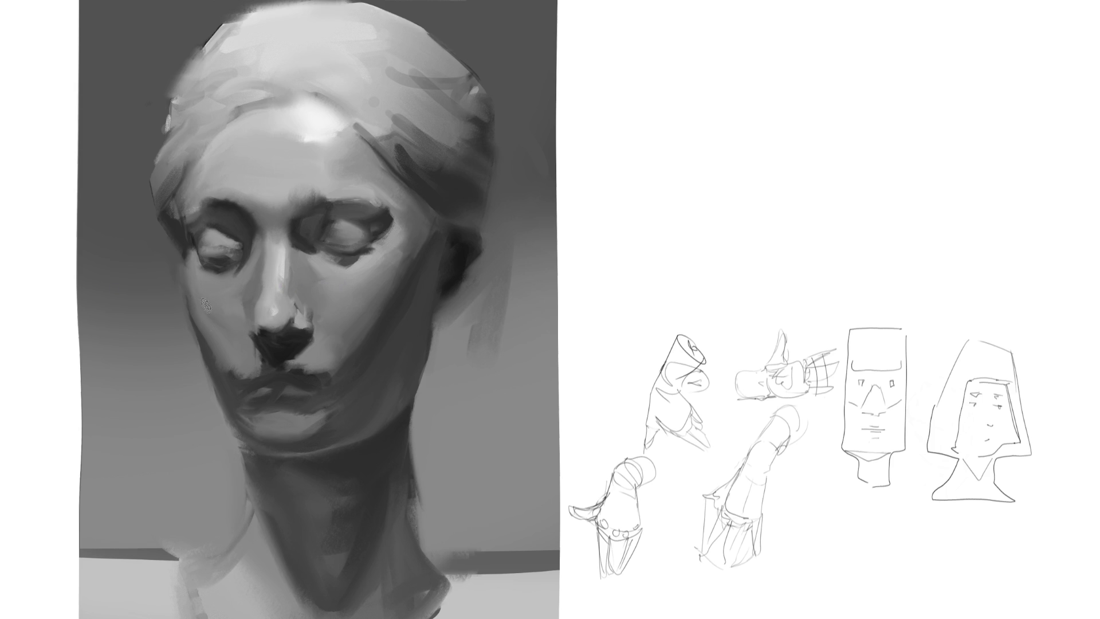
{"action": "key", "text": "bracketright"}
{"action": "left_click_drag", "start_coordinate": [211, 308], "coordinate": [221, 352]}
Step: Lasso the areas under both eyes and fill them white, then light grey, with a large brush
{"action": "mouse_move", "coordinate": [231, 283]}
{"action": "left_mouse_down"}
{"action": "mouse_move", "coordinate": [195, 301]}
{"action": "mouse_move", "coordinate": [199, 230]}
{"action": "left_mouse_up"}
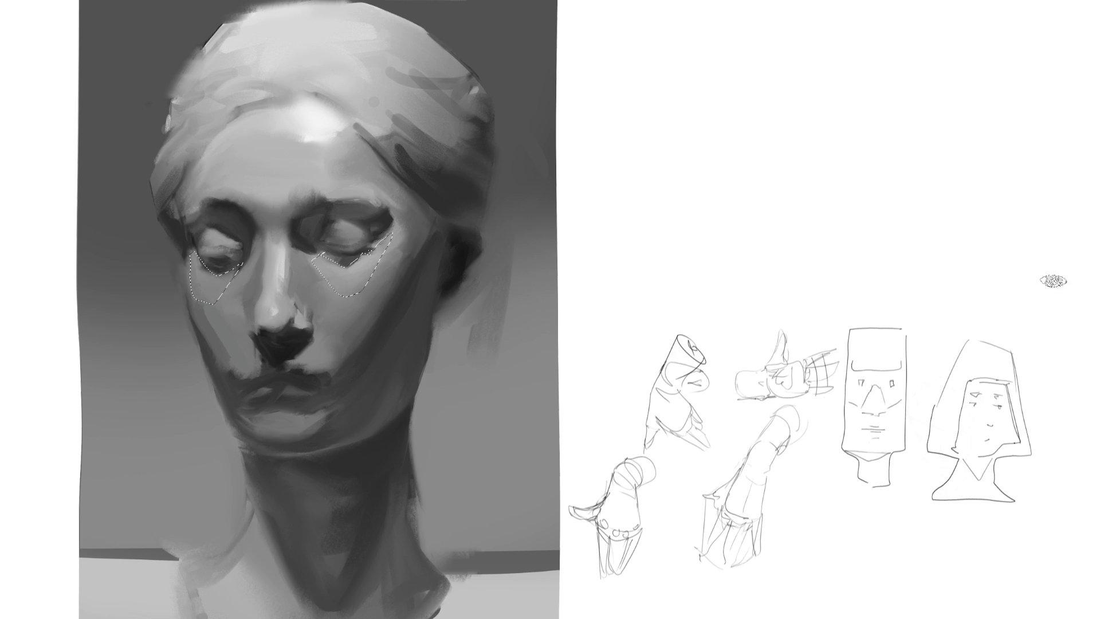
{"action": "key", "text": "bracketright"}
{"action": "key", "text": "bracketright"}
{"action": "key", "text": "bracketright"}
{"action": "left_click_drag", "start_coordinate": [89, 247], "coordinate": [668, 245]}
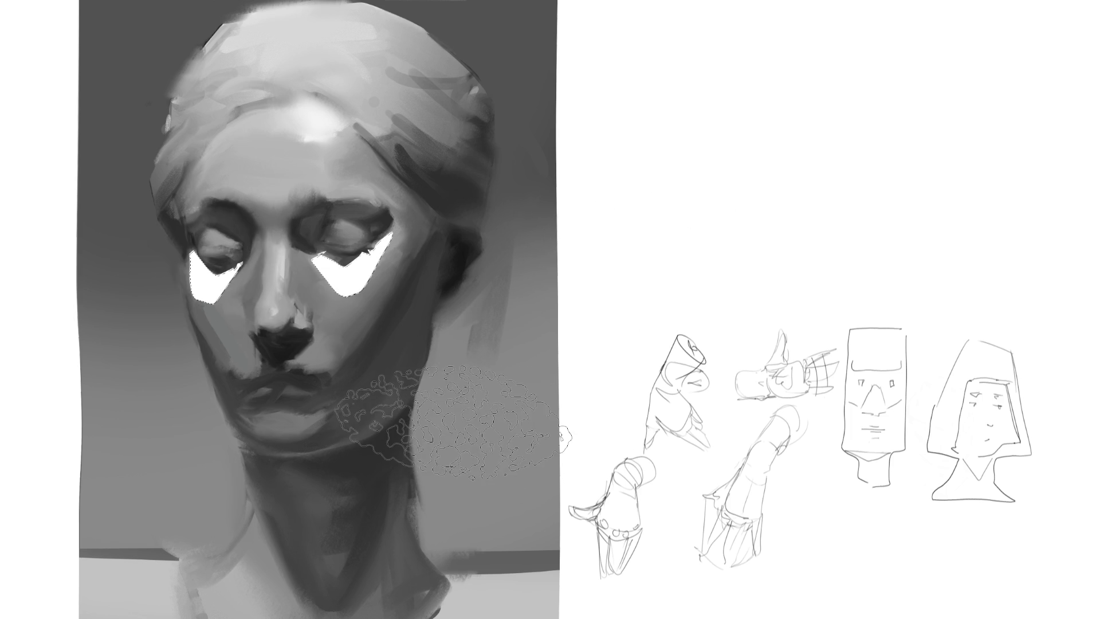
{"action": "mouse_move", "coordinate": [493, 344]}
{"action": "left_mouse_down"}
{"action": "mouse_move", "coordinate": [366, 390]}
{"action": "mouse_move", "coordinate": [49, 263]}
{"action": "left_mouse_up"}
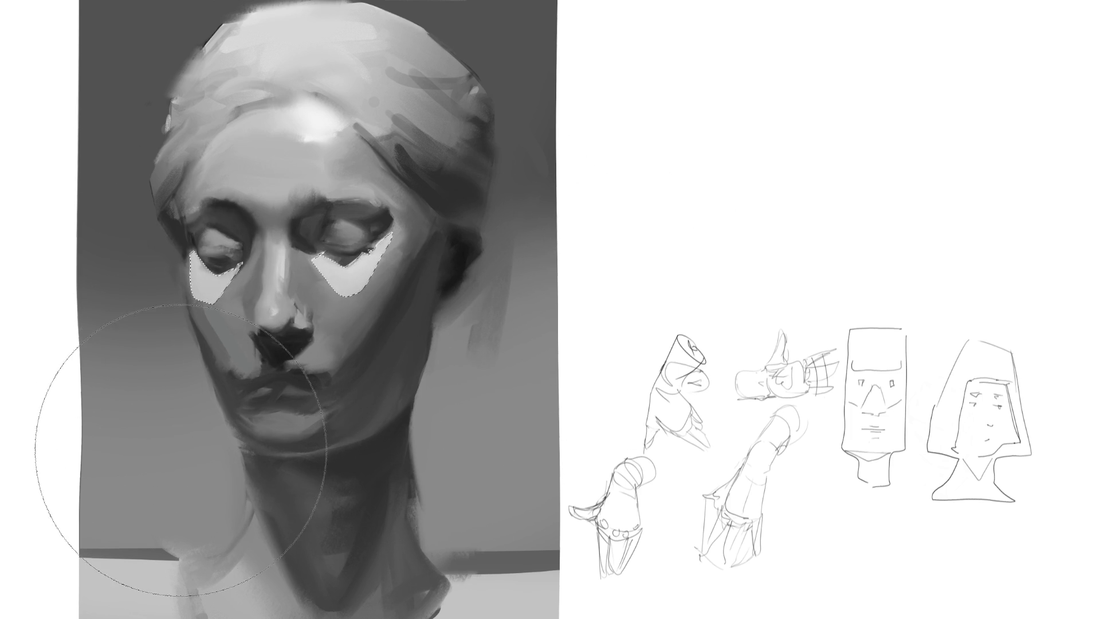
{"action": "key", "text": "bracketleft"}
{"action": "key", "text": "bracketleft"}
{"action": "key", "text": "bracketleft"}
{"action": "key", "text": "bracketleft"}
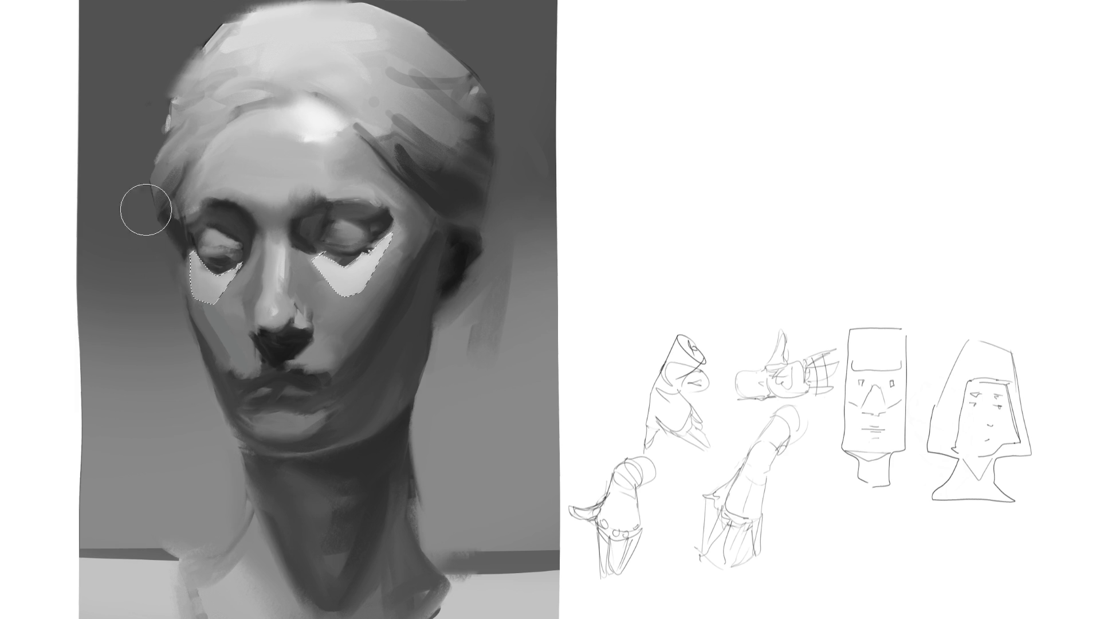
Step: Undo the under-eye lightening, clear the selection, and outline small areas on the upper lip
{"action": "key", "text": "l"}
{"action": "key", "text": "ctrl+z"}
{"action": "mouse_move", "coordinate": [284, 387]}
{"action": "left_mouse_down"}
{"action": "mouse_move", "coordinate": [304, 397]}
{"action": "mouse_move", "coordinate": [278, 393]}
{"action": "left_mouse_up"}
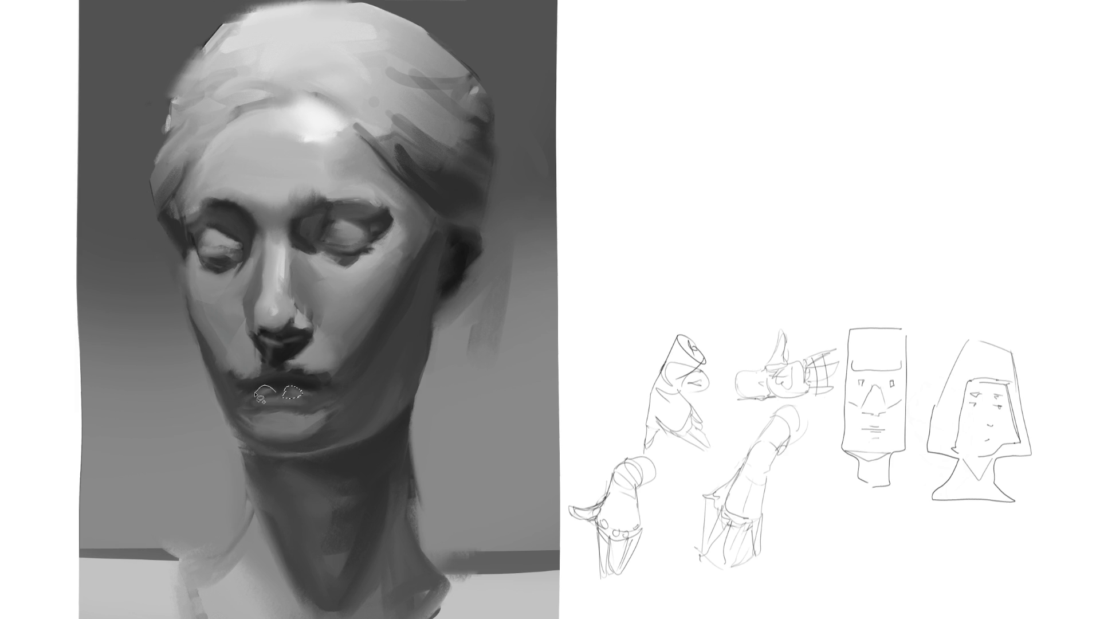
Step: Try lightening and darkening the lip selections, then undo the darker paint and deselect
{"action": "key", "text": "alt+BackSpace"}
{"action": "left_click_drag", "start_coordinate": [290, 363], "coordinate": [271, 354]}
{"action": "key", "text": "ctrl+z"}
{"action": "key", "text": "ctrl+d"}
Step: Lasso the lower lip, paint it a lighter flat grey, darken the left neck, then deselect
{"action": "mouse_move", "coordinate": [245, 409]}
{"action": "left_mouse_down"}
{"action": "mouse_move", "coordinate": [258, 422]}
{"action": "mouse_move", "coordinate": [331, 407]}
{"action": "left_mouse_up"}
{"action": "mouse_move", "coordinate": [243, 407]}
{"action": "left_mouse_down"}
{"action": "mouse_move", "coordinate": [325, 411]}
{"action": "mouse_move", "coordinate": [242, 408]}
{"action": "left_mouse_up"}
{"action": "key", "text": "b"}
{"action": "left_click_drag", "start_coordinate": [252, 412], "coordinate": [304, 410]}
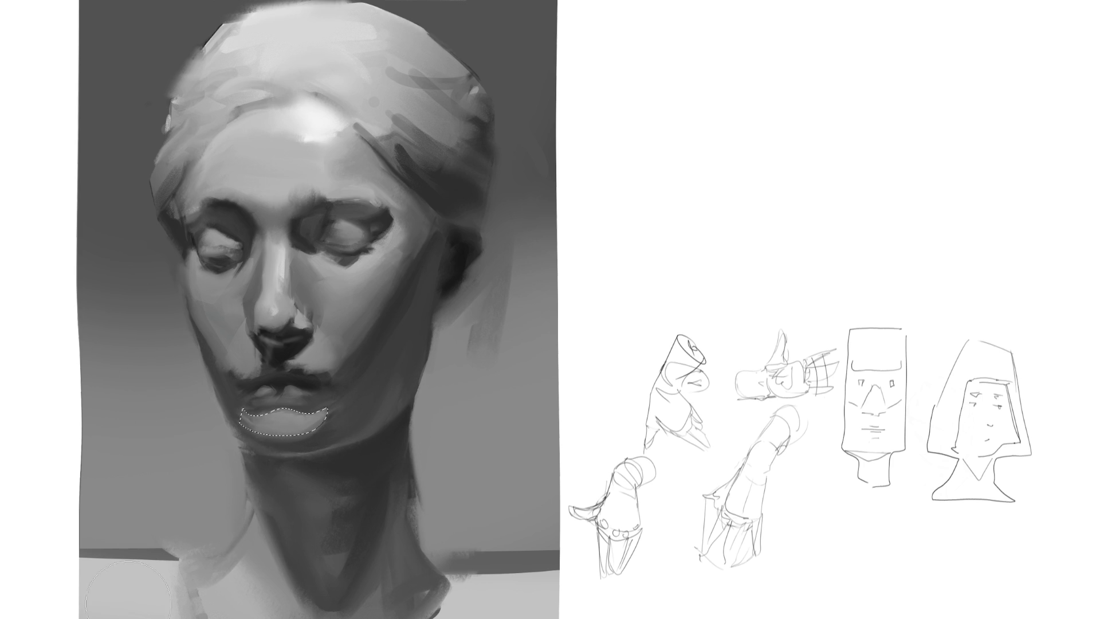
{"action": "left_click_drag", "start_coordinate": [297, 518], "coordinate": [258, 464]}
{"action": "key", "text": "ctrl+d"}
Step: Sample a lip grey, darken the left lower lip and chin with a scattered brush, undo a jaw shadow
{"action": "left_click", "coordinate": [321, 419], "text": "alt"}
{"action": "key", "text": "period"}
{"action": "key", "text": "period"}
{"action": "key", "text": "period"}
{"action": "key", "text": "period"}
{"action": "key", "text": "period"}
{"action": "left_click_drag", "start_coordinate": [236, 408], "coordinate": [252, 434]}
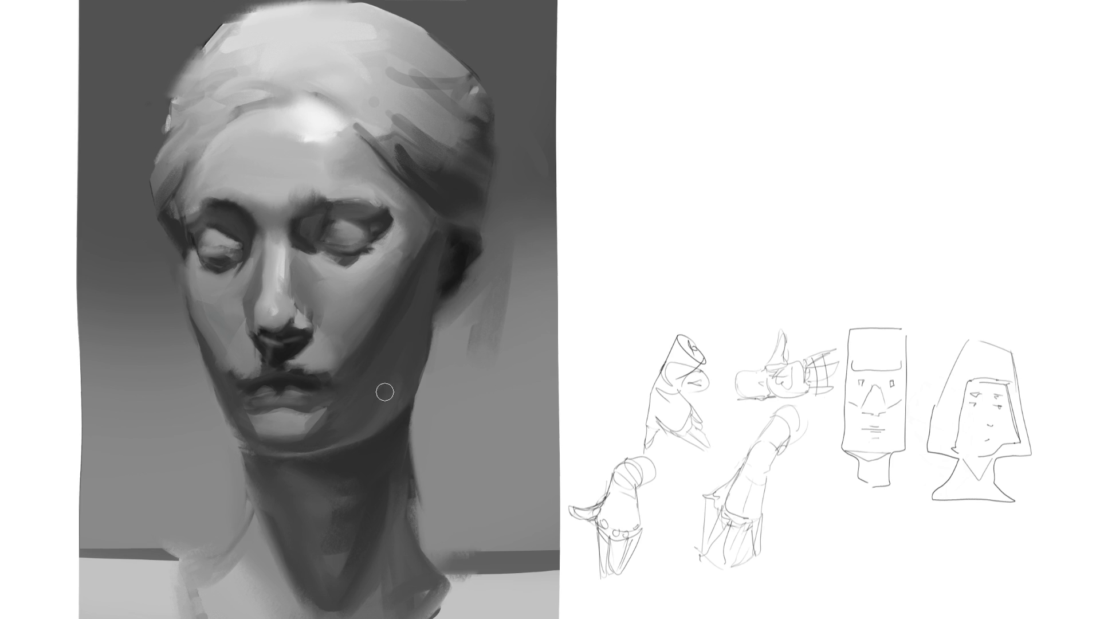
{"action": "left_click_drag", "start_coordinate": [326, 386], "coordinate": [410, 284]}
{"action": "key", "text": "ctrl+z"}
Step: Paint light strokes along the ear, jaw edge, both neck edges and the face's left edge
{"action": "left_click_drag", "start_coordinate": [451, 224], "coordinate": [443, 313]}
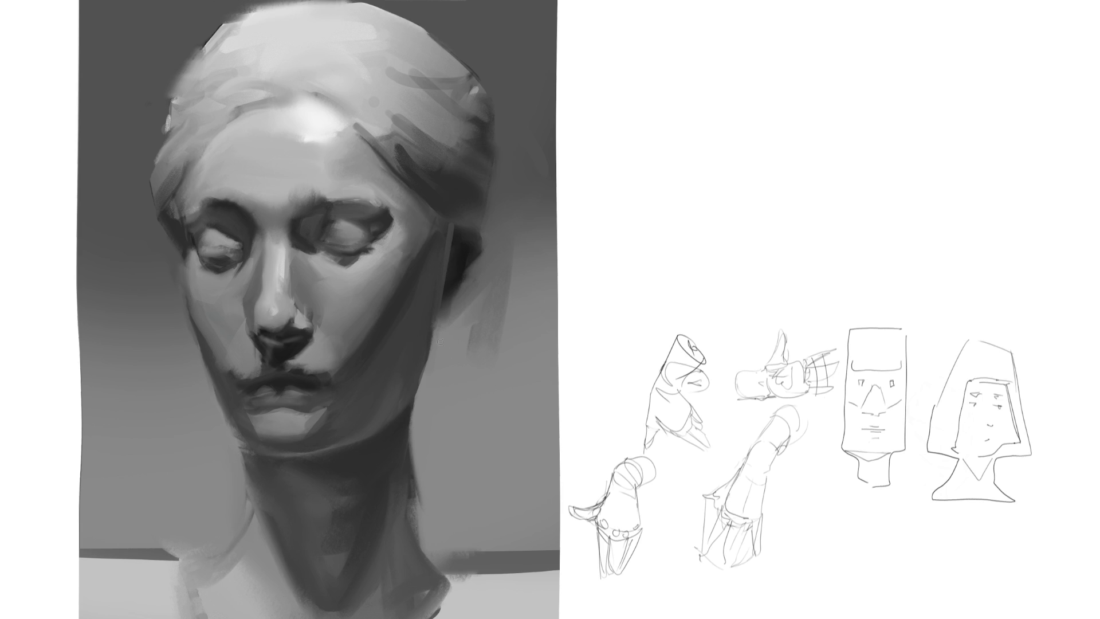
{"action": "left_click_drag", "start_coordinate": [417, 383], "coordinate": [413, 498]}
{"action": "left_click_drag", "start_coordinate": [414, 408], "coordinate": [408, 487]}
{"action": "mouse_move", "coordinate": [236, 443]}
{"action": "left_mouse_down"}
{"action": "mouse_move", "coordinate": [248, 496]}
{"action": "mouse_move", "coordinate": [252, 486]}
{"action": "left_mouse_up"}
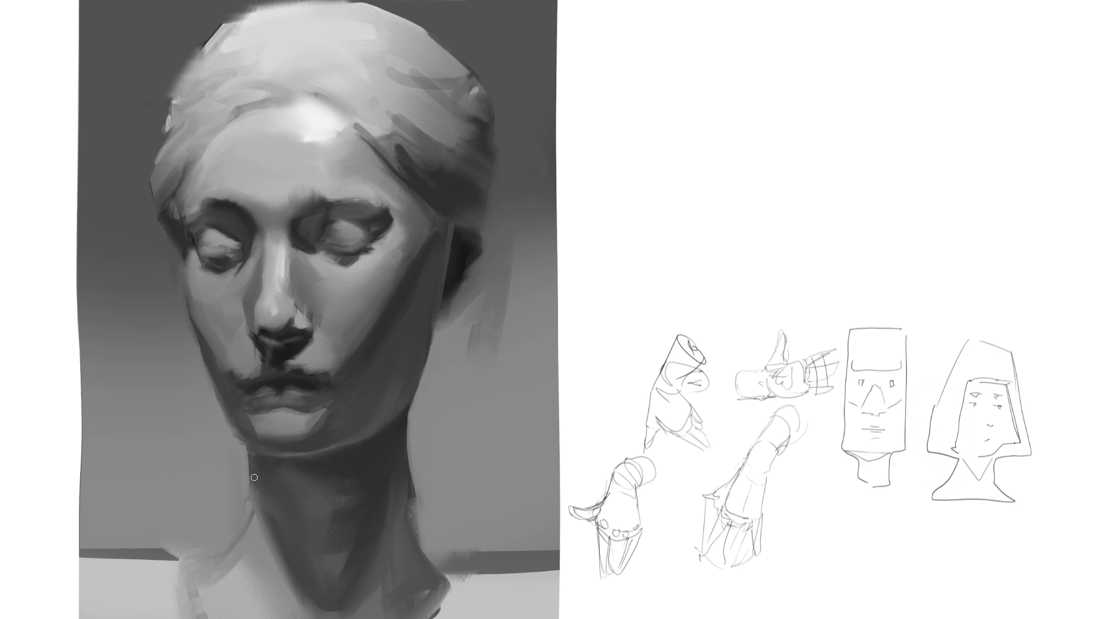
{"action": "mouse_move", "coordinate": [197, 367]}
{"action": "left_mouse_down"}
{"action": "mouse_move", "coordinate": [236, 434]}
{"action": "mouse_move", "coordinate": [254, 503]}
{"action": "left_mouse_up"}
Step: Paint a trial dark stroke beside the nose twice, undoing it each time
{"action": "left_click_drag", "start_coordinate": [257, 299], "coordinate": [253, 328]}
{"action": "key", "text": "ctrl+z"}
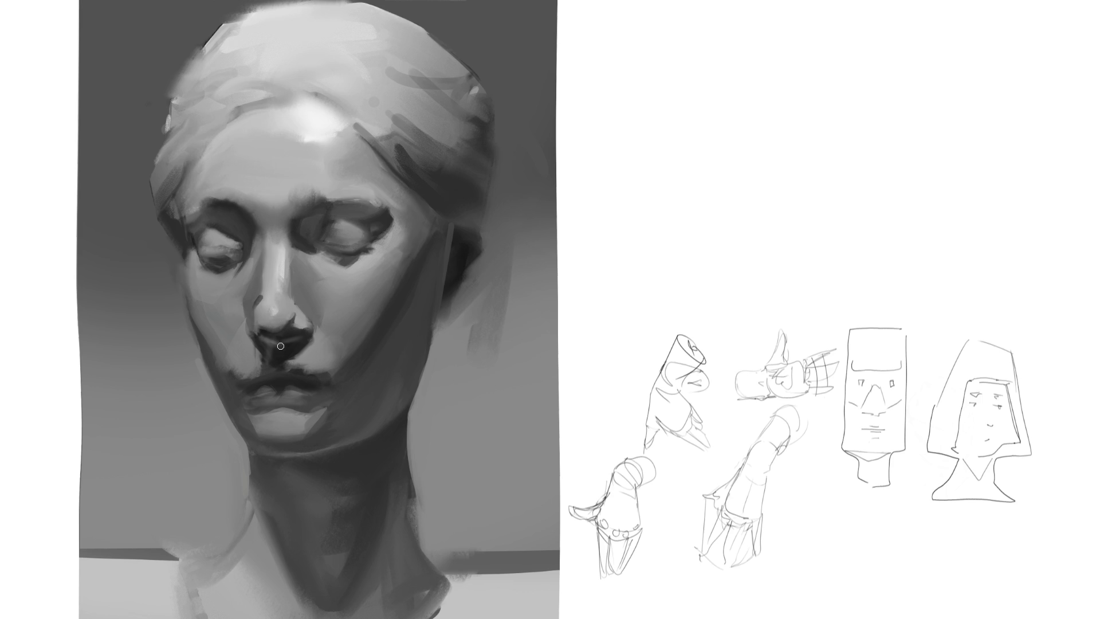
{"action": "left_click_drag", "start_coordinate": [253, 319], "coordinate": [258, 298]}
{"action": "key", "text": "ctrl+z"}
{"action": "left_click", "coordinate": [335, 297], "text": "alt"}
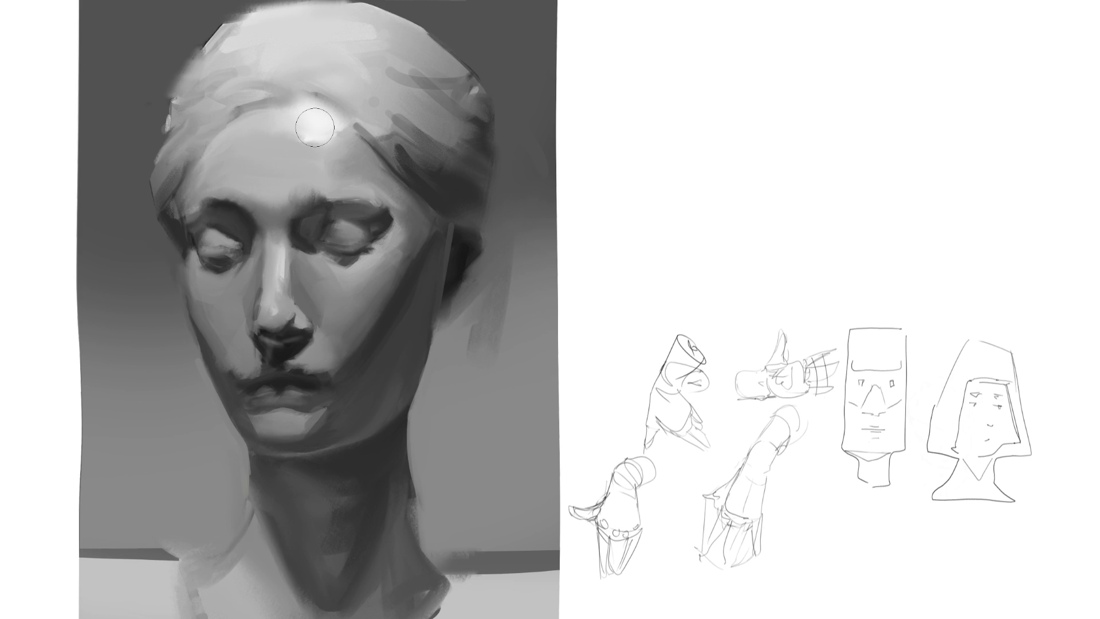
{"action": "left_click", "coordinate": [213, 234]}
{"action": "left_click_drag", "start_coordinate": [222, 238], "coordinate": [236, 243]}
{"action": "key", "text": "ctrl+z"}
{"action": "left_click_drag", "start_coordinate": [213, 234], "coordinate": [244, 245]}
{"action": "key", "text": "ctrl+z"}
{"action": "key", "text": "ctrl+shift+z"}
{"action": "key", "text": "ctrl+z"}
{"action": "key", "text": "ctrl+shift+z"}
{"action": "key", "text": "ctrl+z"}
{"action": "key", "text": "ctrl+shift+z"}
{"action": "left_click_drag", "start_coordinate": [336, 227], "coordinate": [373, 234]}
{"action": "key", "text": "ctrl+z"}
{"action": "key", "text": "ctrl+z"}
{"action": "key", "text": "ctrl+shift+z"}
{"action": "key", "text": "ctrl+shift+z"}
{"action": "key", "text": "ctrl+z"}
{"action": "key", "text": "ctrl+z"}
{"action": "mouse_move", "coordinate": [457, 220]}
{"action": "left_mouse_down"}
{"action": "mouse_move", "coordinate": [443, 319]}
{"action": "mouse_move", "coordinate": [408, 418]}
{"action": "mouse_move", "coordinate": [443, 580]}
{"action": "mouse_move", "coordinate": [245, 570]}
{"action": "mouse_move", "coordinate": [251, 458]}
{"action": "mouse_move", "coordinate": [150, 186]}
{"action": "mouse_move", "coordinate": [169, 123]}
{"action": "mouse_move", "coordinate": [395, 22]}
{"action": "mouse_move", "coordinate": [477, 172]}
{"action": "mouse_move", "coordinate": [483, 232]}
{"action": "mouse_move", "coordinate": [450, 302]}
{"action": "left_mouse_up"}
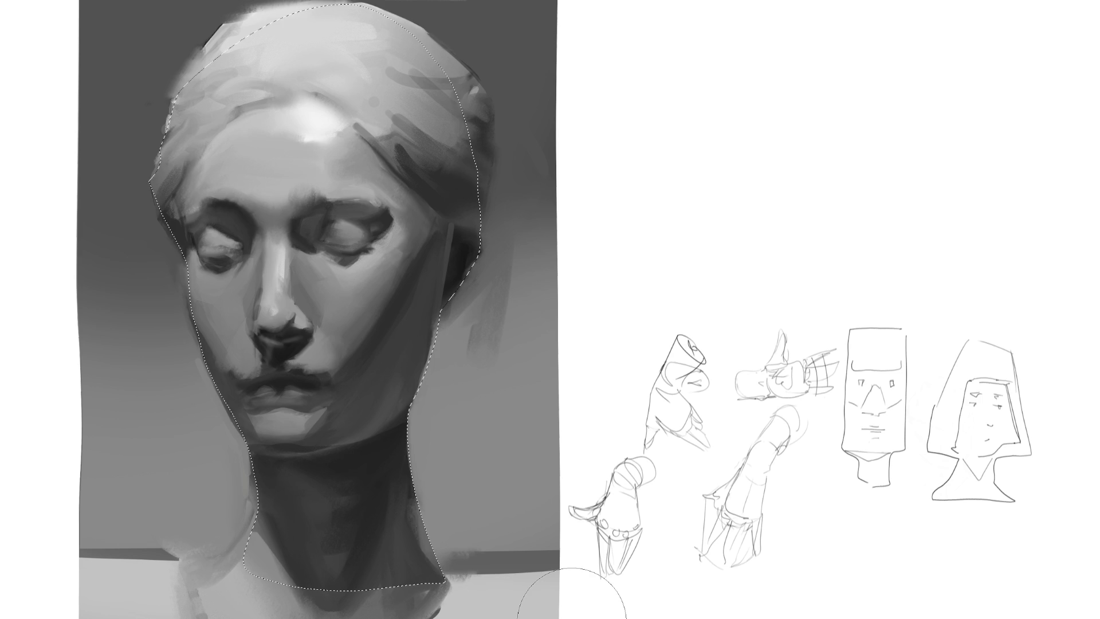
Step: Lighten the neck's right edge and darken the shadow on the jaw and cheek with a larger brush
{"action": "left_click_drag", "start_coordinate": [454, 540], "coordinate": [440, 536]}
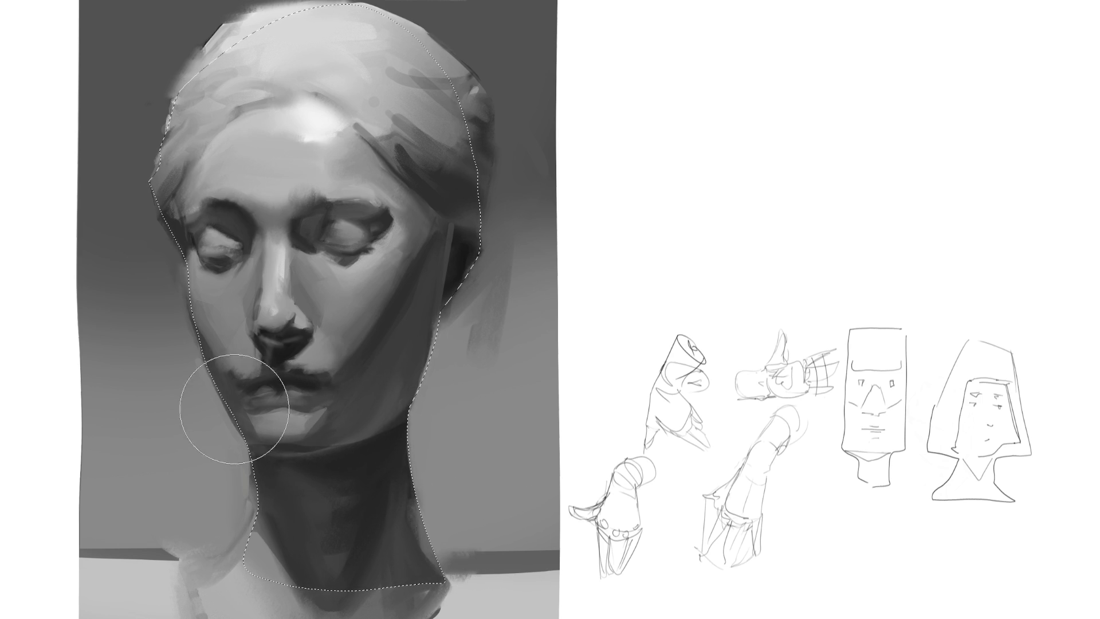
{"action": "left_click_drag", "start_coordinate": [367, 410], "coordinate": [382, 394]}
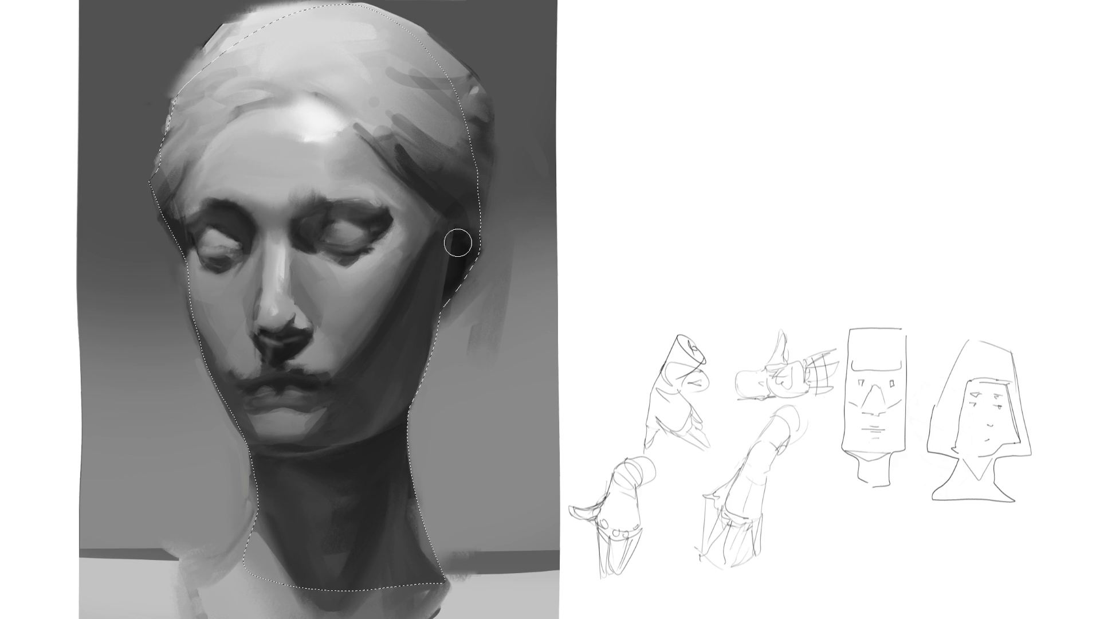
{"action": "mouse_move", "coordinate": [421, 395]}
{"action": "left_mouse_down"}
{"action": "mouse_move", "coordinate": [413, 380]}
{"action": "mouse_move", "coordinate": [380, 393]}
{"action": "left_mouse_up"}
{"action": "key", "text": "bracketright"}
{"action": "key", "text": "bracketright"}
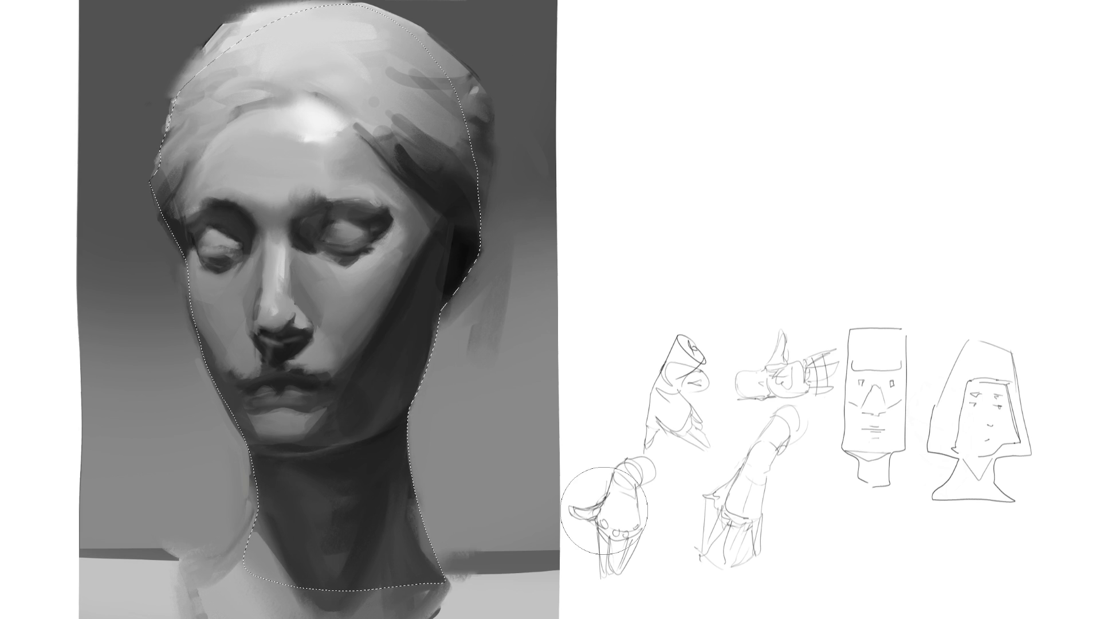
{"action": "left_click_drag", "start_coordinate": [360, 343], "coordinate": [379, 430]}
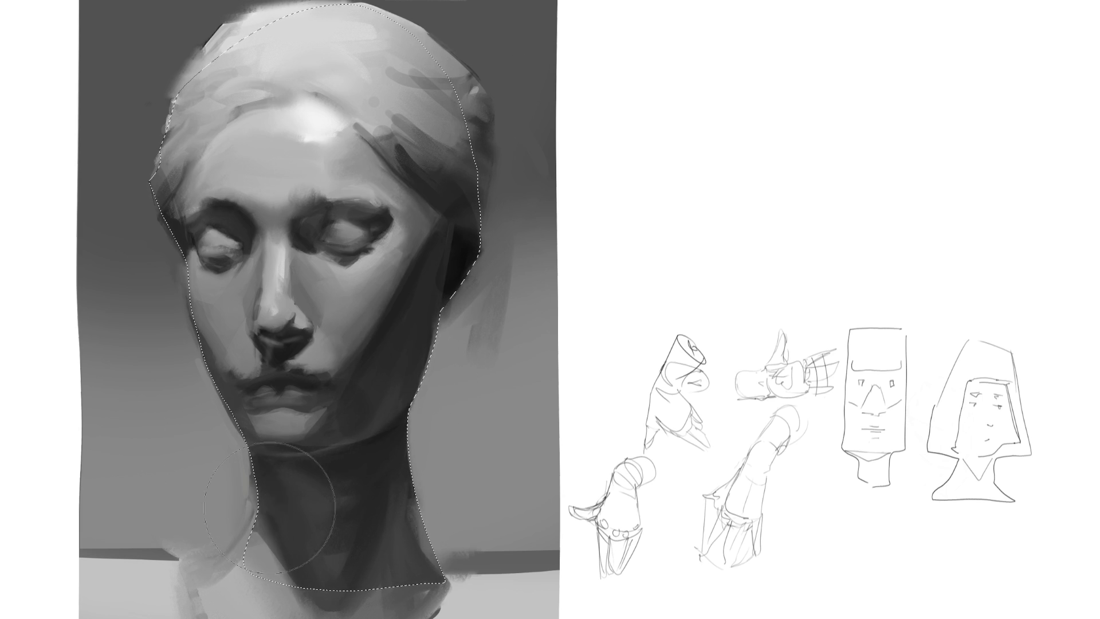
{"action": "key", "text": "ctrl+z"}
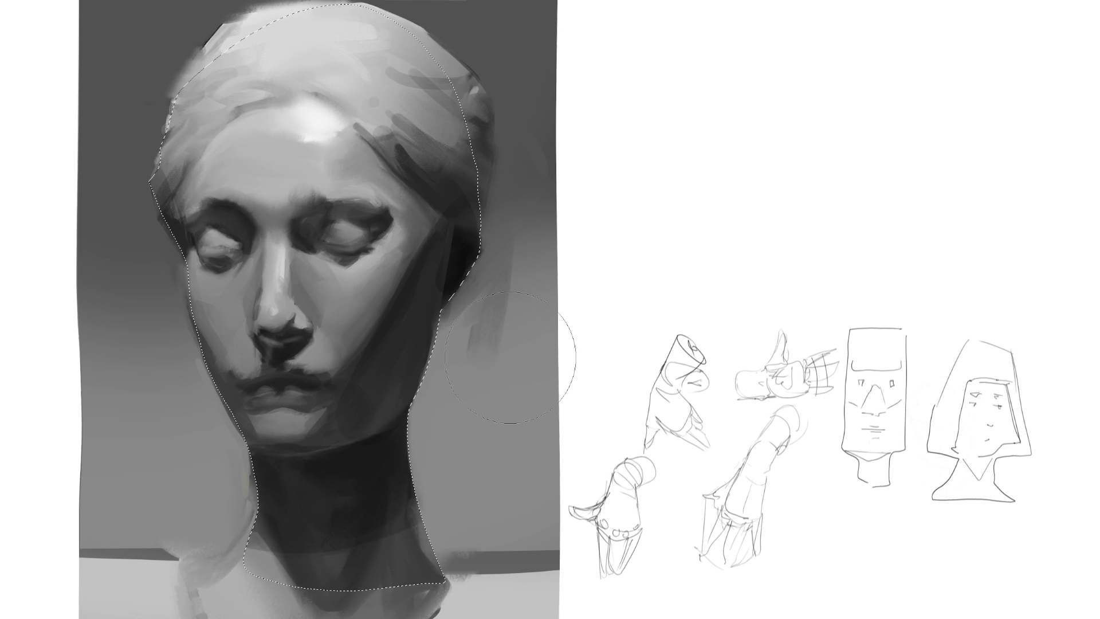
Step: Darken the right side of the neck, add faint lower-neck texture, deselect, and refine the neck's right edge
{"action": "left_click", "coordinate": [431, 482]}
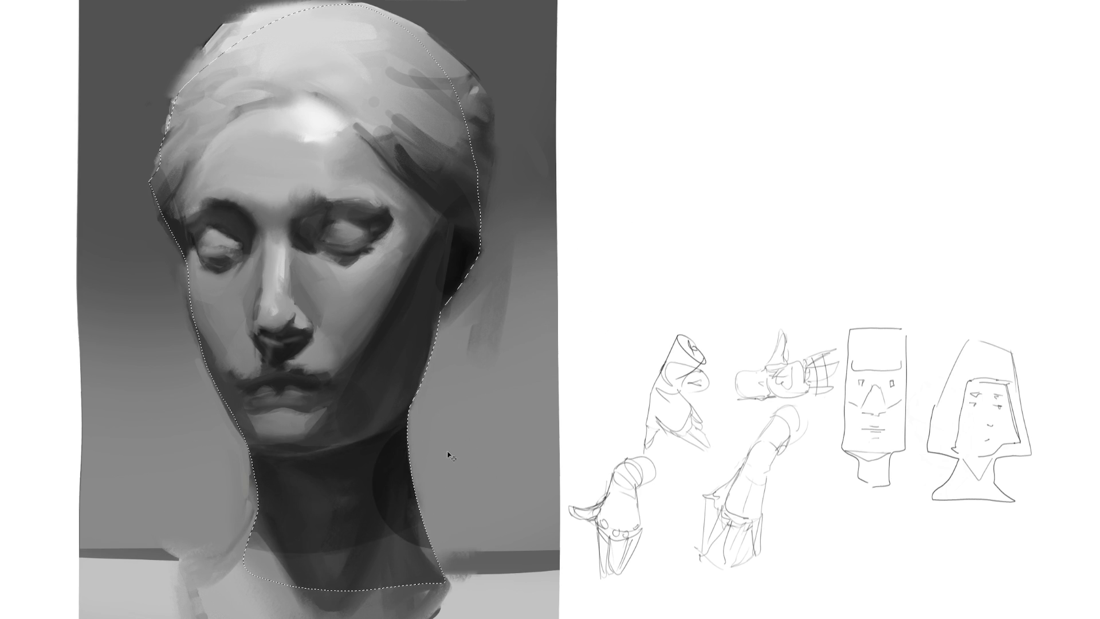
{"action": "key", "text": "ctrl+z"}
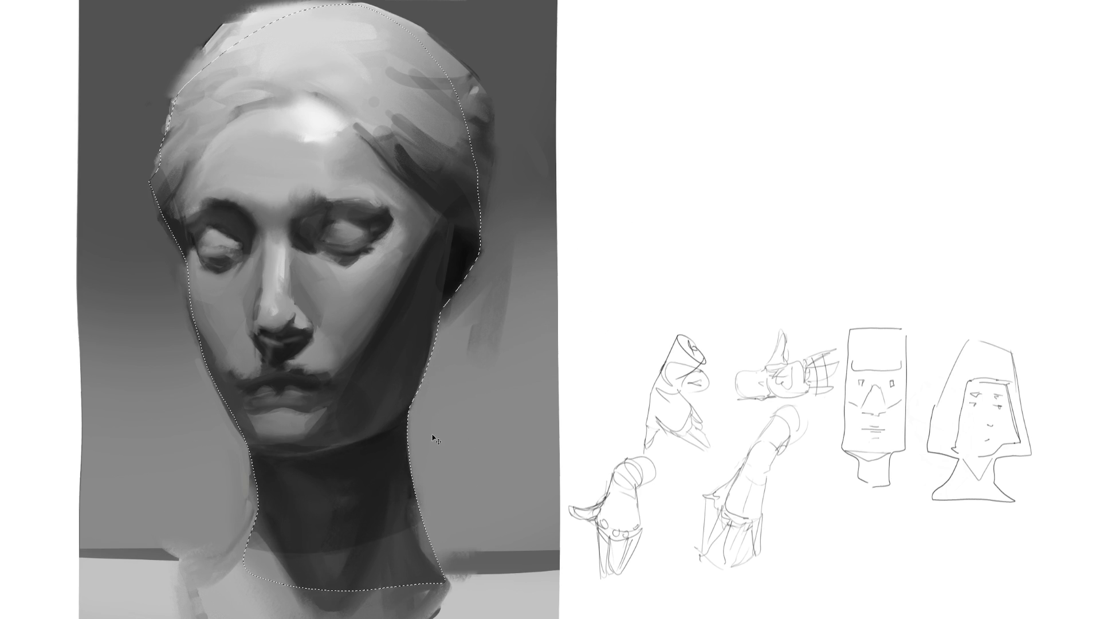
{"action": "left_click_drag", "start_coordinate": [338, 504], "coordinate": [321, 544]}
{"action": "left_click_drag", "start_coordinate": [410, 401], "coordinate": [349, 538]}
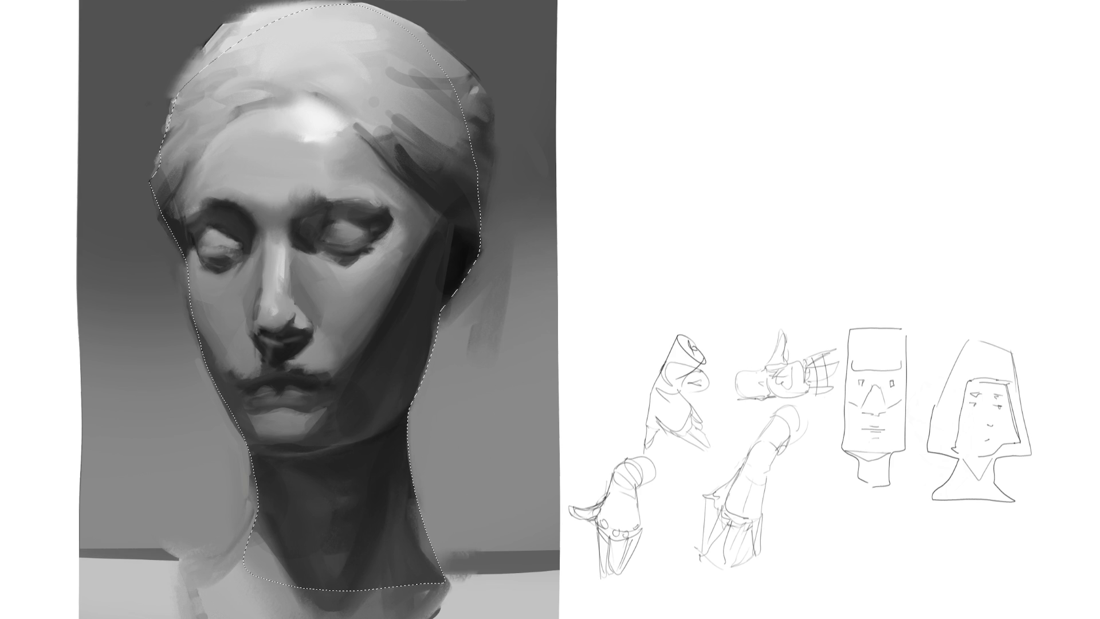
{"action": "key", "text": "ctrl+d"}
{"action": "left_click_drag", "start_coordinate": [461, 433], "coordinate": [417, 537]}
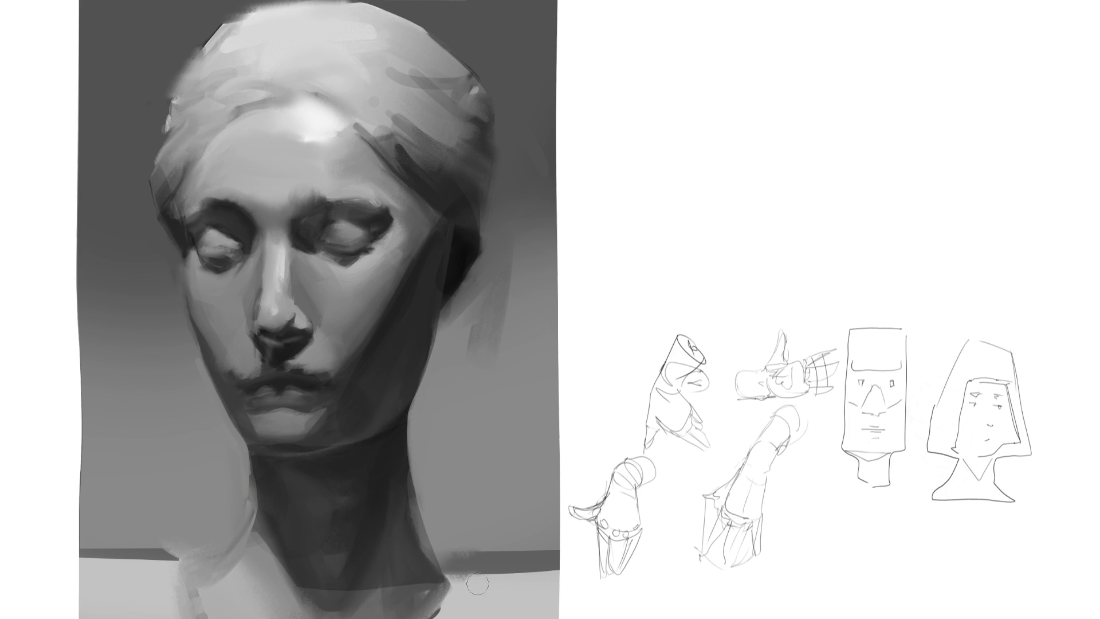
Step: Lighten the neck's right and lower right edges with several brush strokes
{"action": "left_click_drag", "start_coordinate": [405, 417], "coordinate": [412, 519]}
{"action": "left_click_drag", "start_coordinate": [413, 465], "coordinate": [412, 496]}
{"action": "left_click_drag", "start_coordinate": [405, 415], "coordinate": [409, 528]}
{"action": "left_click_drag", "start_coordinate": [454, 583], "coordinate": [435, 562]}
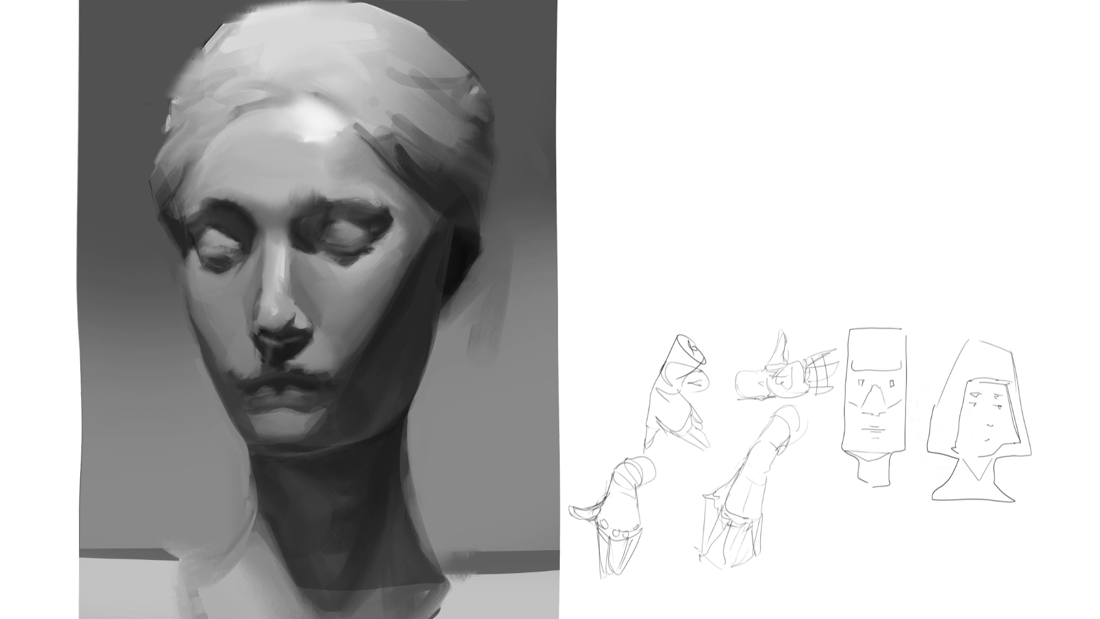
Step: Darken the left side of the nose bridge and add bright highlights on the bridge and tip
{"action": "left_click_drag", "start_coordinate": [256, 229], "coordinate": [264, 280]}
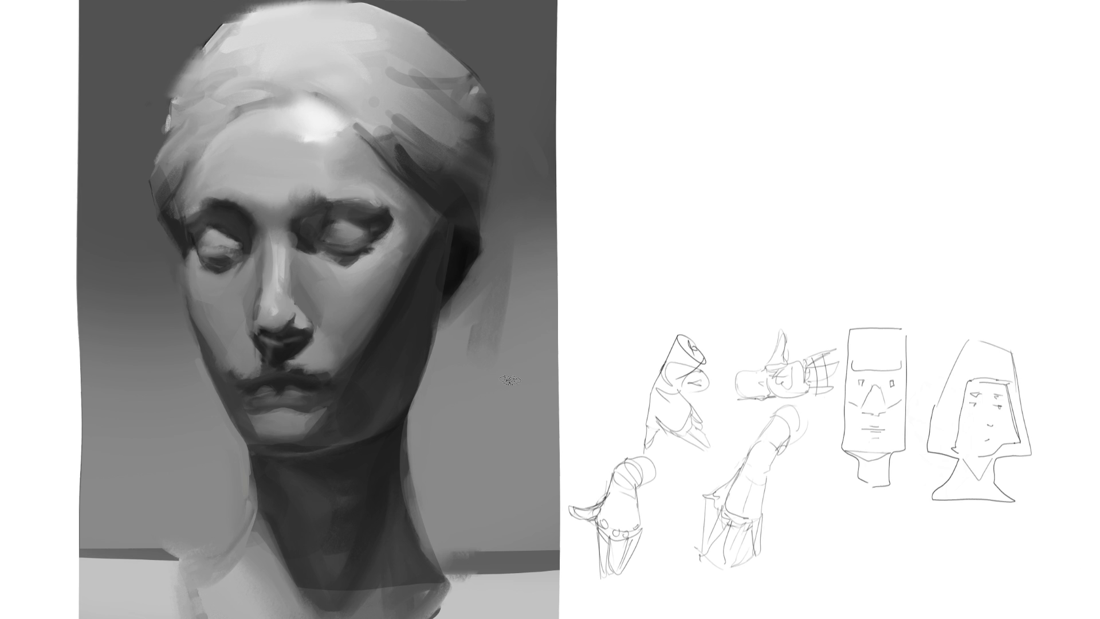
{"action": "mouse_move", "coordinate": [268, 299]}
{"action": "left_mouse_down"}
{"action": "mouse_move", "coordinate": [277, 299]}
{"action": "mouse_move", "coordinate": [269, 309]}
{"action": "mouse_move", "coordinate": [273, 291]}
{"action": "mouse_move", "coordinate": [298, 315]}
{"action": "left_mouse_up"}
{"action": "mouse_move", "coordinate": [278, 291]}
{"action": "left_mouse_down"}
{"action": "mouse_move", "coordinate": [282, 237]}
{"action": "mouse_move", "coordinate": [283, 289]}
{"action": "left_mouse_up"}
{"action": "left_click_drag", "start_coordinate": [279, 235], "coordinate": [281, 293]}
{"action": "left_click", "coordinate": [288, 313]}
Step: Smooth the nose-tip highlight and refine the bridge highlight into a thin bright line
{"action": "left_click_drag", "start_coordinate": [289, 312], "coordinate": [278, 303]}
{"action": "left_click_drag", "start_coordinate": [272, 248], "coordinate": [273, 284]}
{"action": "left_click_drag", "start_coordinate": [281, 240], "coordinate": [280, 289]}
{"action": "mouse_move", "coordinate": [282, 243]}
{"action": "left_mouse_down"}
{"action": "mouse_move", "coordinate": [279, 294]}
{"action": "mouse_move", "coordinate": [291, 277]}
{"action": "mouse_move", "coordinate": [278, 312]}
{"action": "left_mouse_up"}
{"action": "left_click_drag", "start_coordinate": [282, 228], "coordinate": [279, 254]}
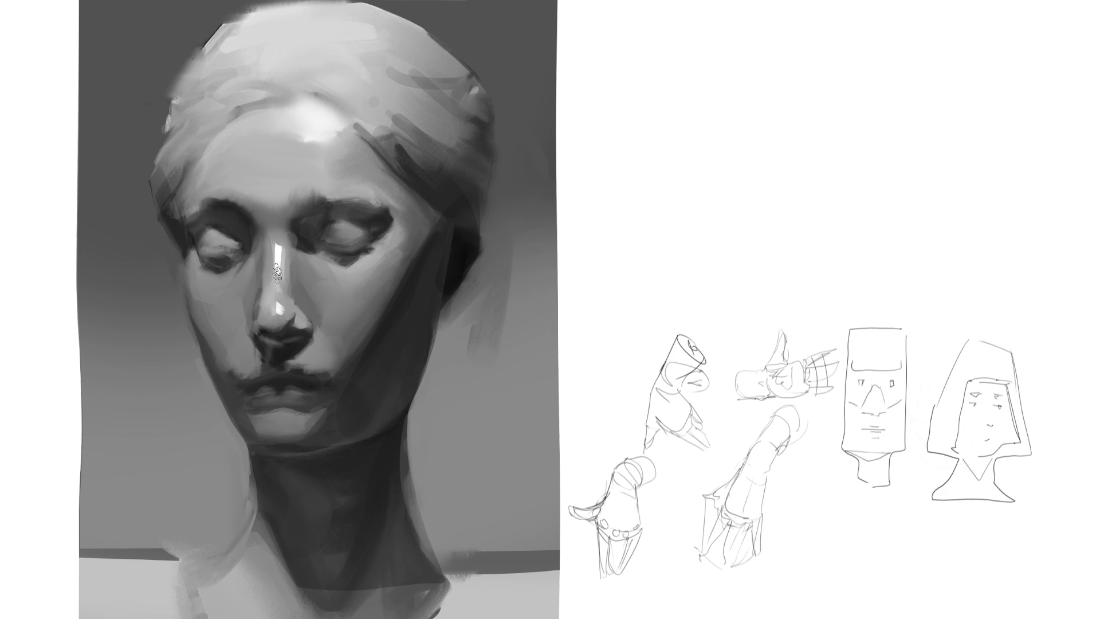